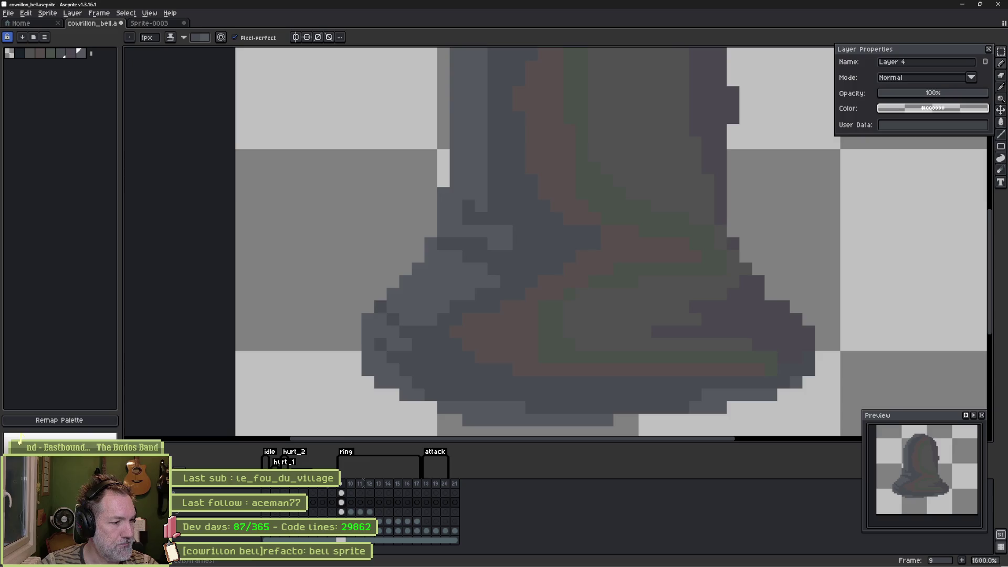
Step: Clear the old bell from Layer 4 at frame 9 and zoom out to the whole empty canvas
click(330, 491)
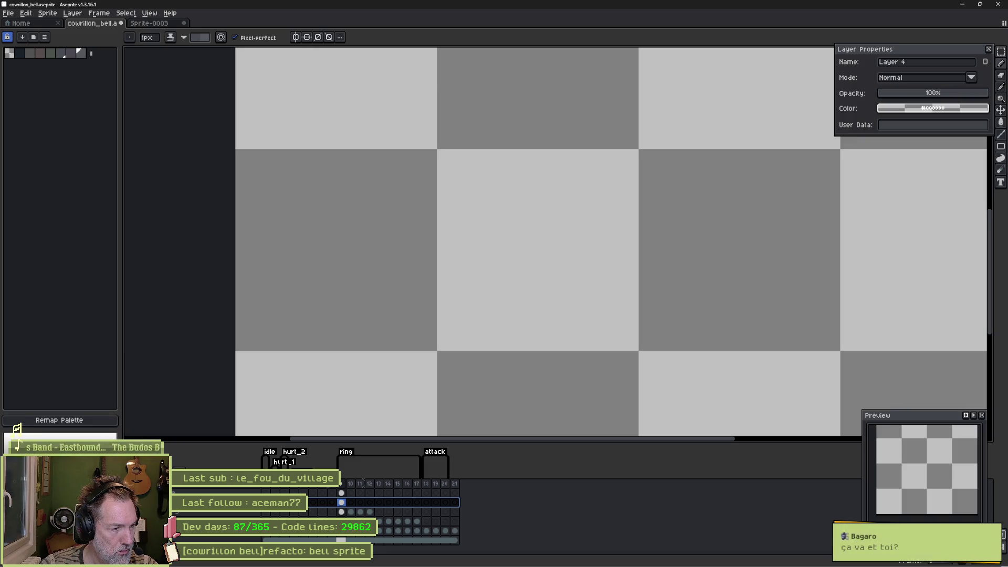
scroll(530, 355, down, 3)
scroll(530, 355, down, 1)
mouse_move(545, 360)
mouse_down()
mouse_move(466, 300)
mouse_move(473, 335)
mouse_up()
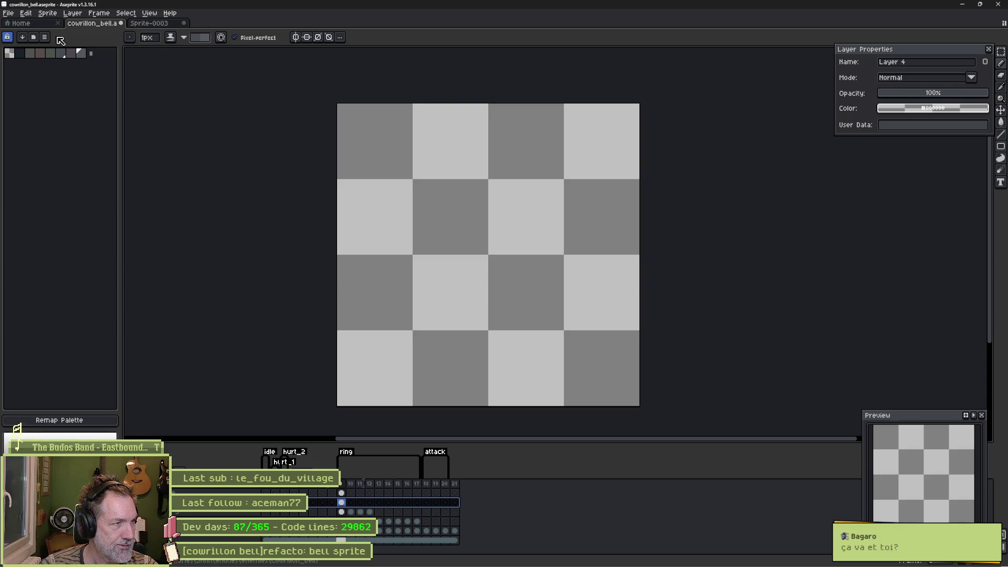
Step: Switch the bell sprite to RGB colour mode via Sprite > Color Mode, then select Layer 1's frame 7 cel
click(47, 13)
mouse_move(82, 33)
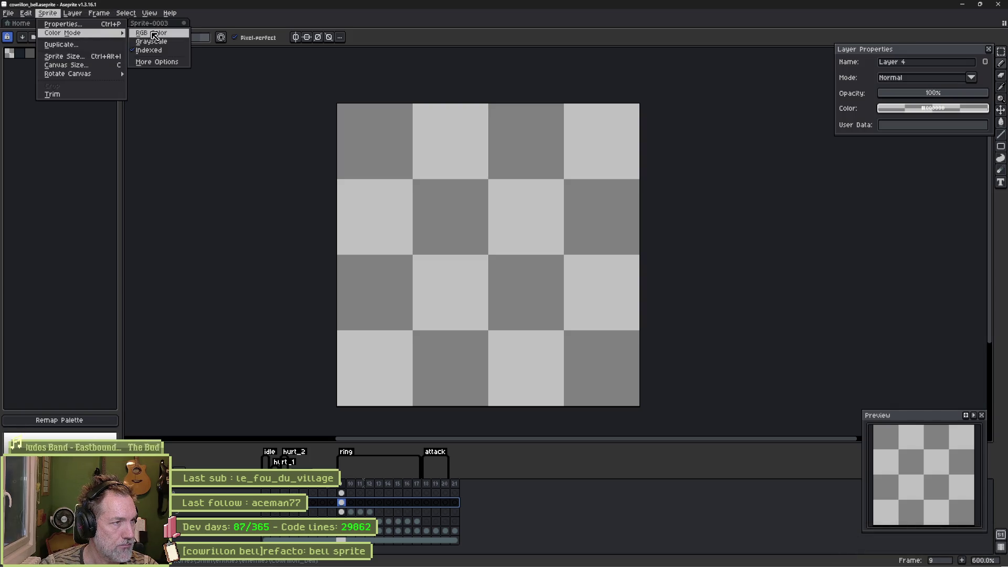
click(152, 33)
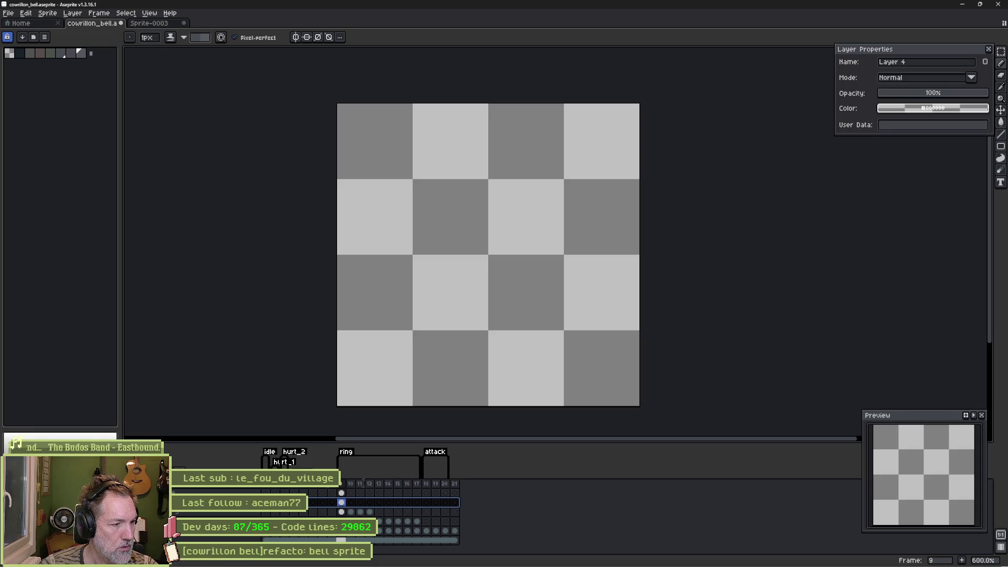
click(324, 533)
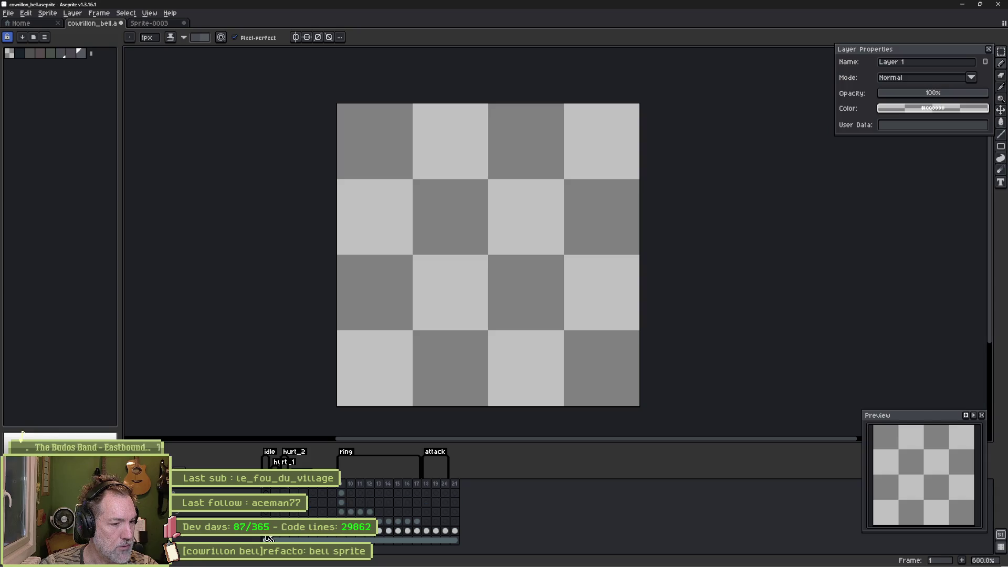
Step: Jump to frame 16 on Layer 1, then close cowrillon_bell and answer the unsaved-changes warning
click(407, 531)
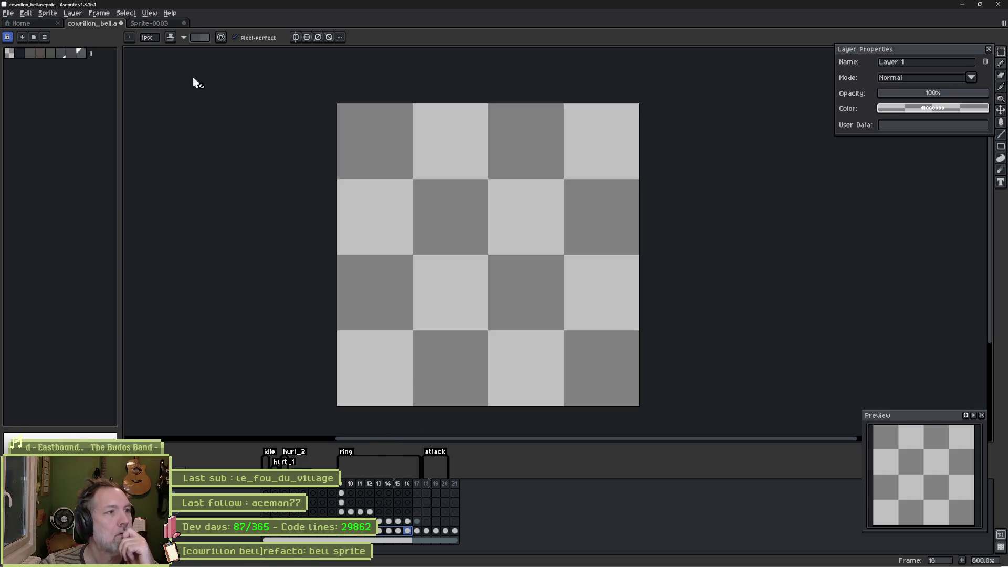
click(120, 23)
click(499, 311)
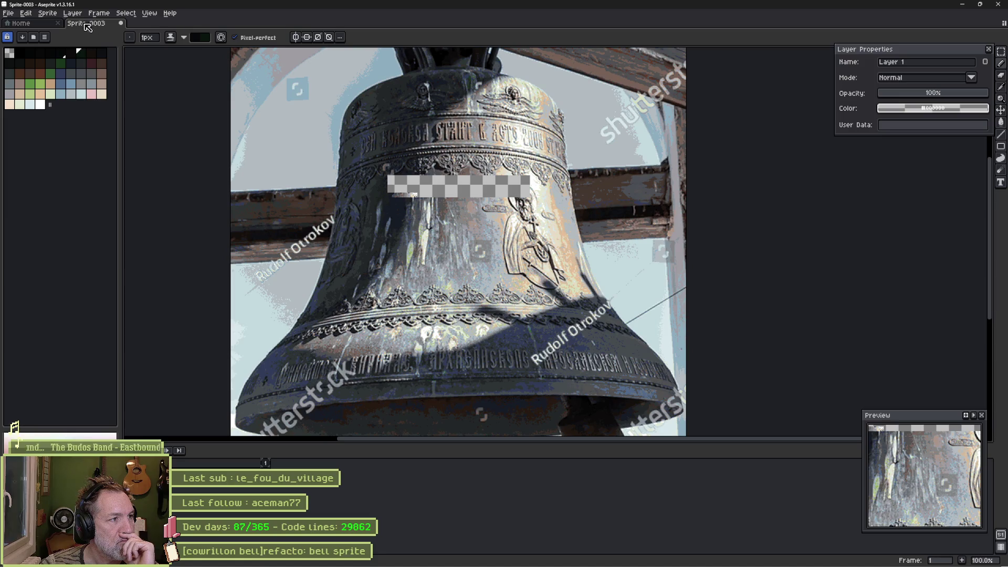
Step: Reopen cowrillon_bell.aseprite from the Home tab's Recent files and scrub through its frames
click(23, 24)
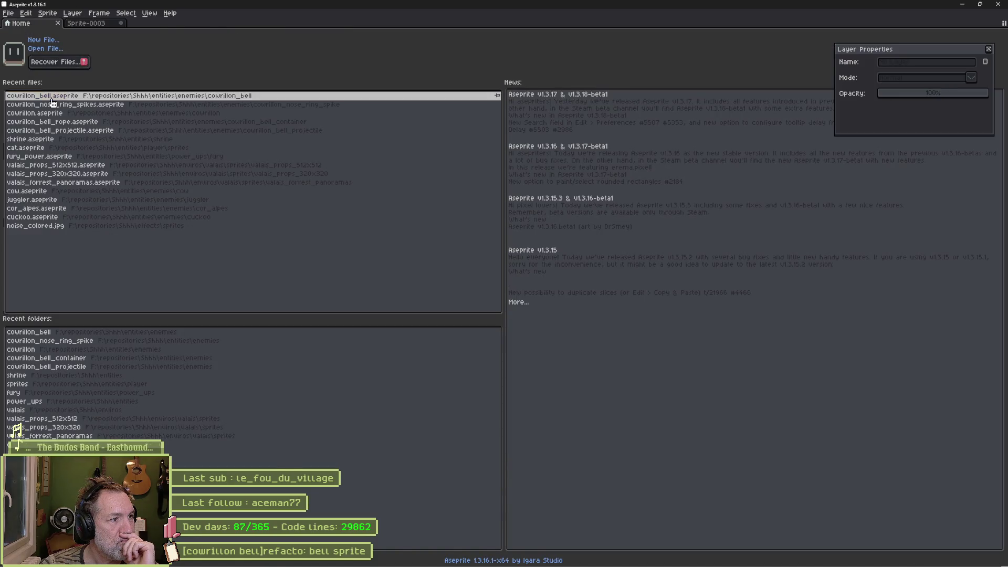
click(52, 99)
mouse_move(262, 491)
mouse_down()
mouse_move(451, 490)
mouse_move(267, 489)
mouse_up()
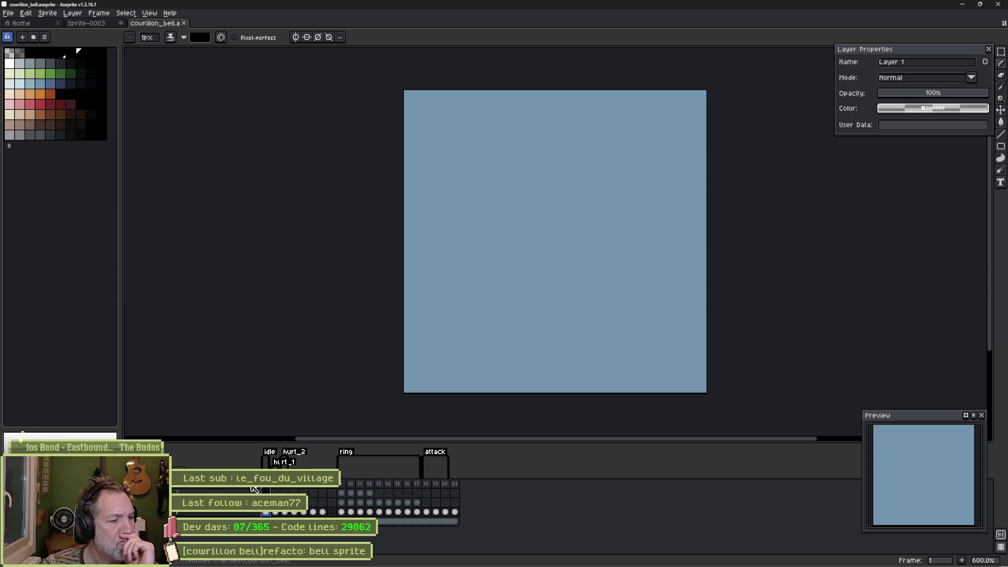
Step: Undo to restore the dark red bell, then review frames 16, 15 and 9 with onion skin
key(ctrl+z)
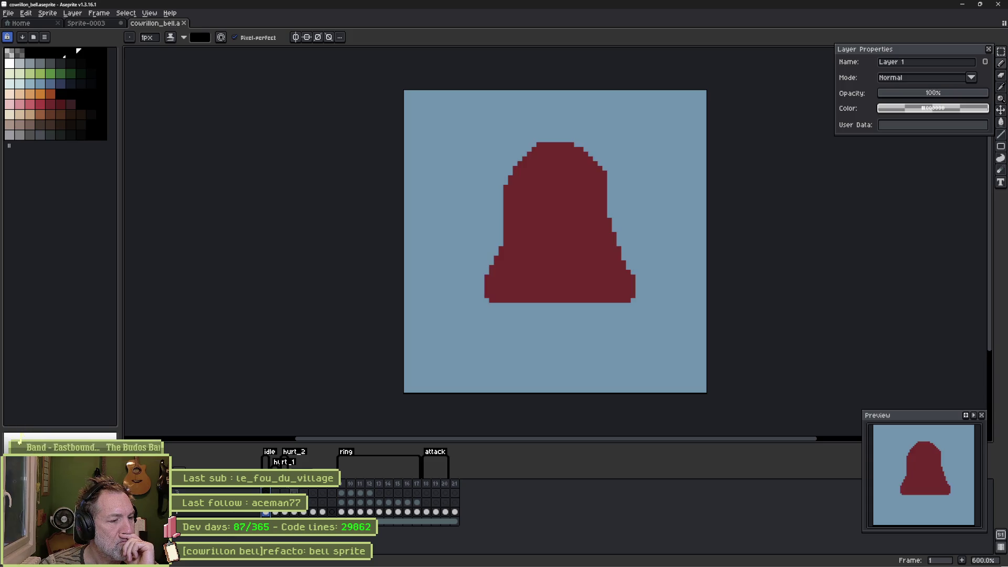
mouse_move(280, 488)
mouse_down()
mouse_move(436, 491)
mouse_move(407, 494)
mouse_up()
key(Left)
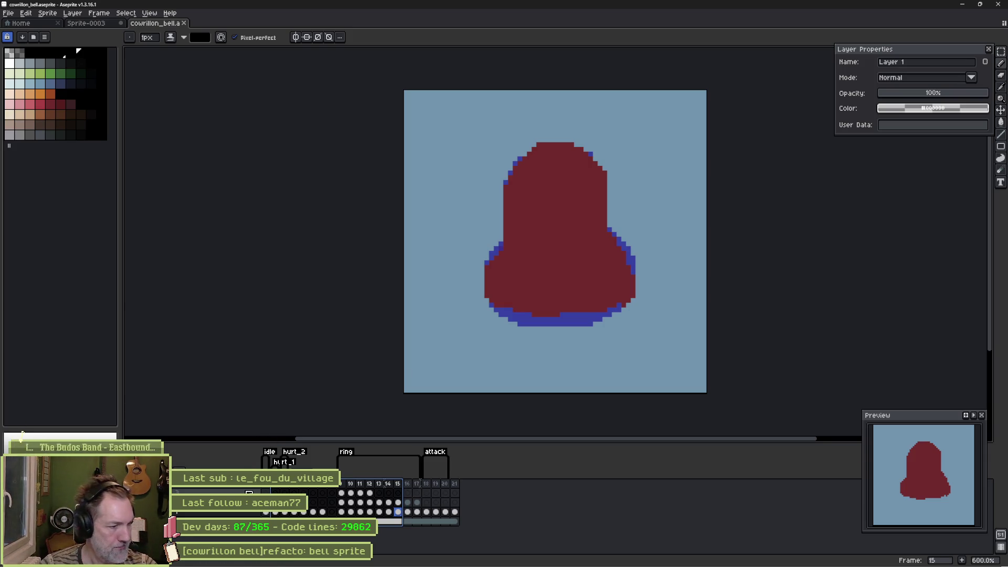
click(342, 486)
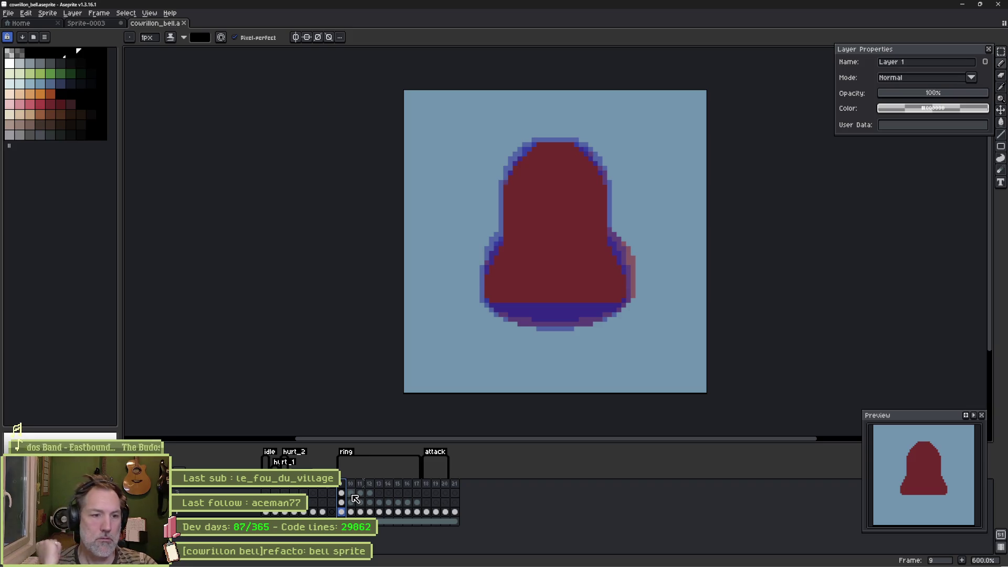
mouse_move(357, 566)
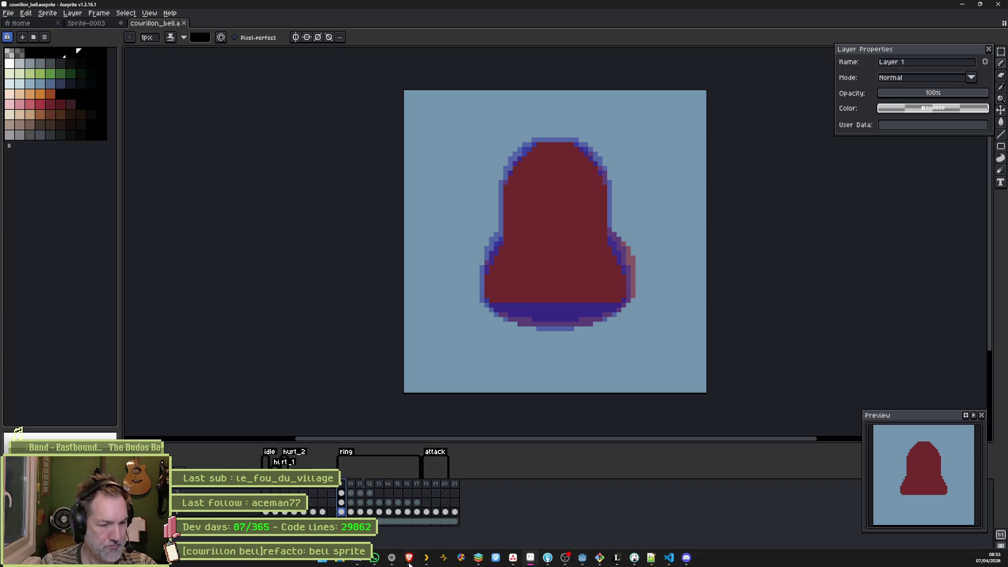
click(580, 559)
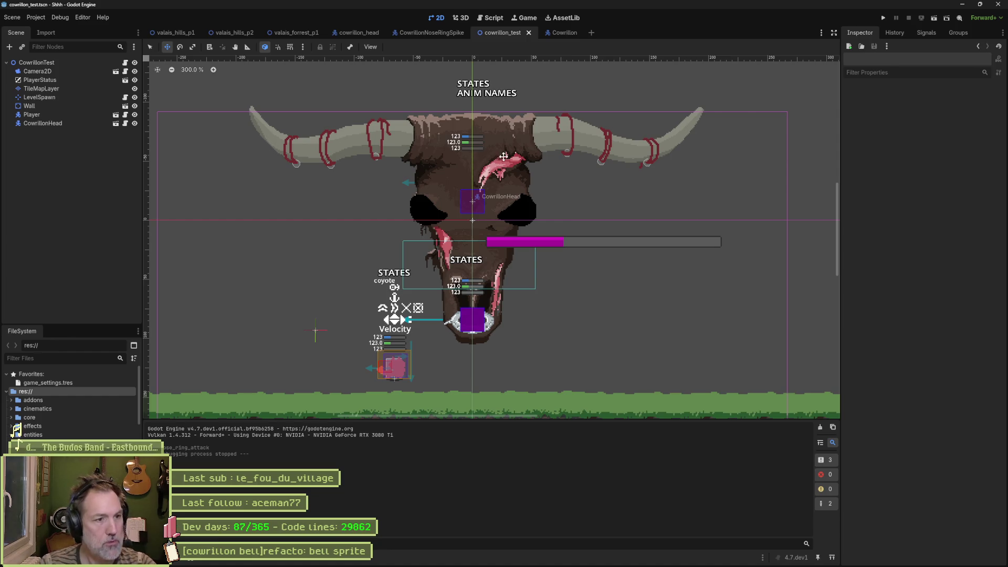
Step: Run the cowrillon_test scene, screenshot the boss, trigger Nose Ring and Bells Ring attacks, then stop
key(F6)
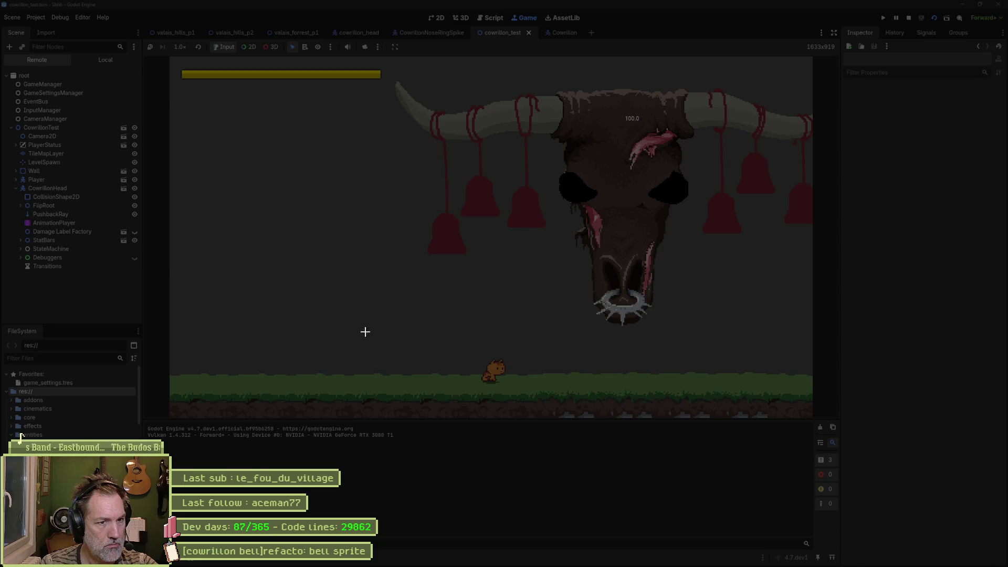
drag(365, 332, 687, 75)
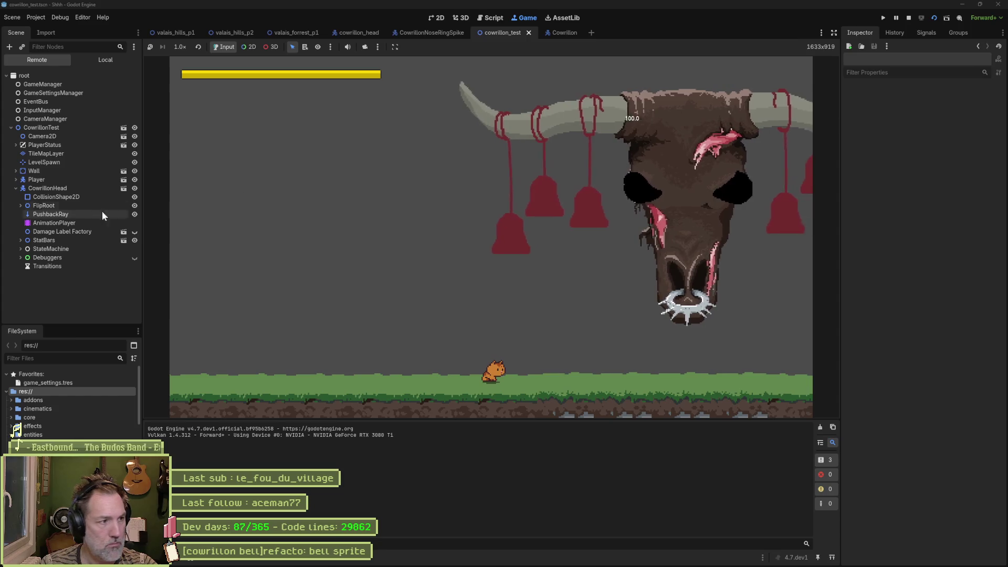
click(57, 190)
scroll(917, 291, down, 5)
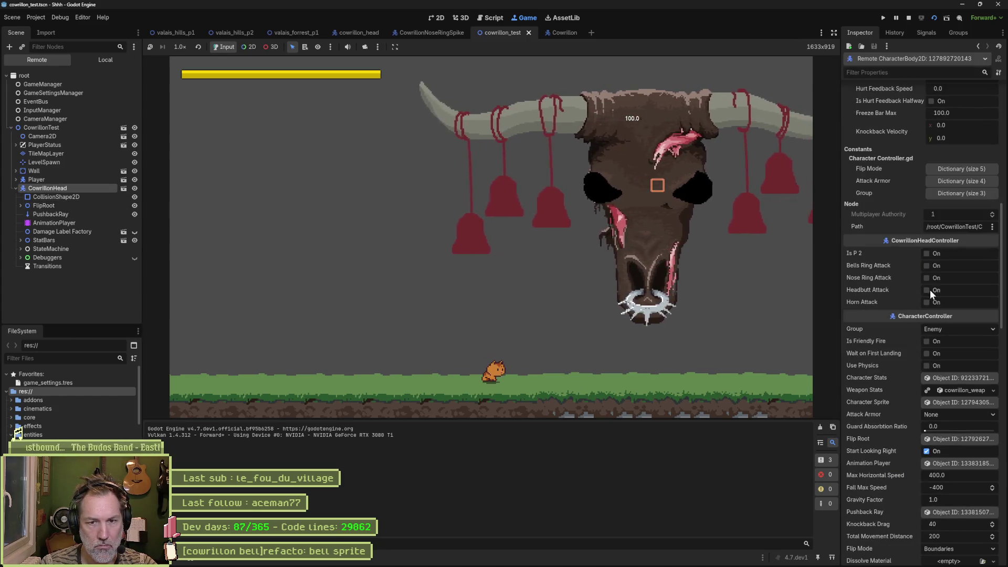
click(930, 277)
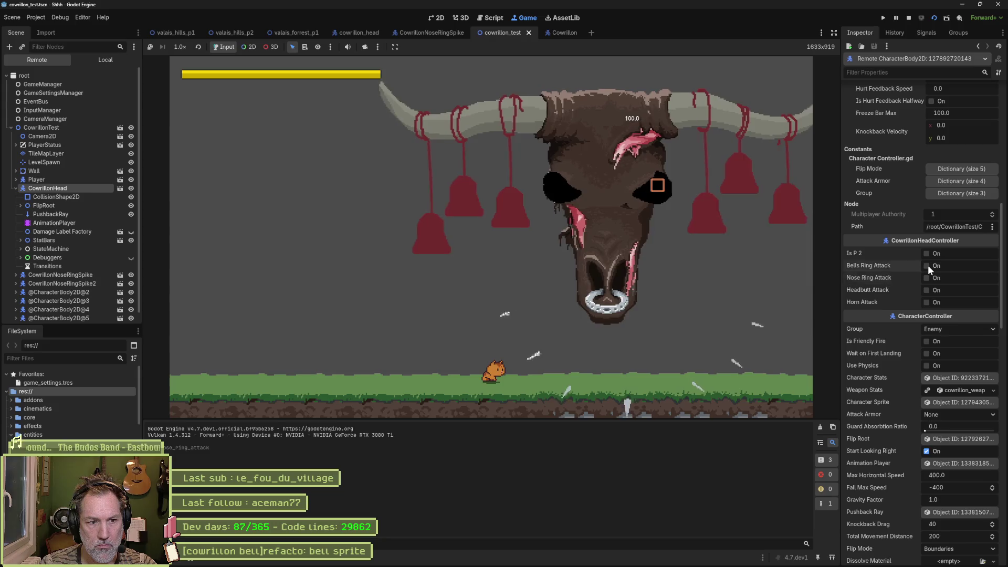
click(928, 265)
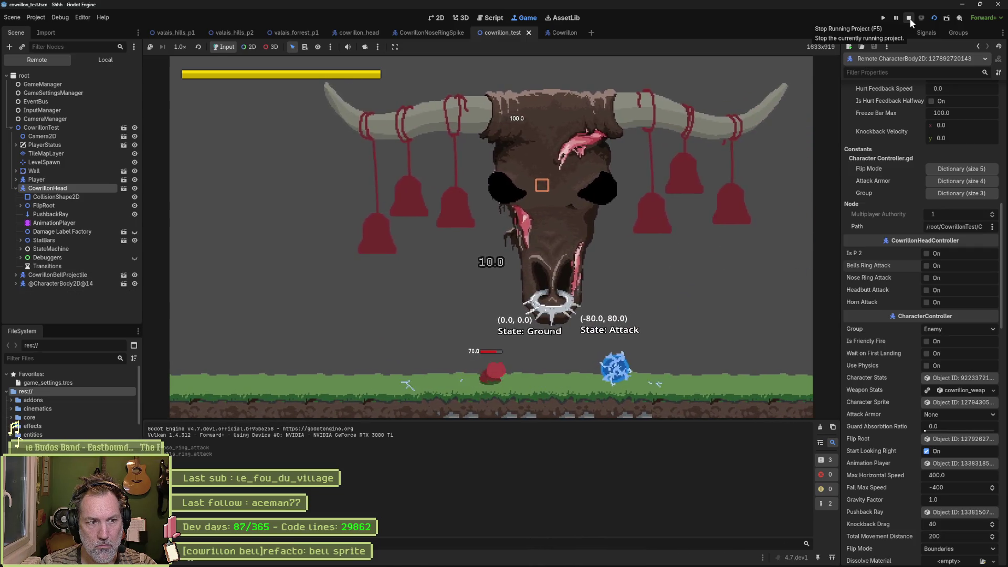
click(910, 18)
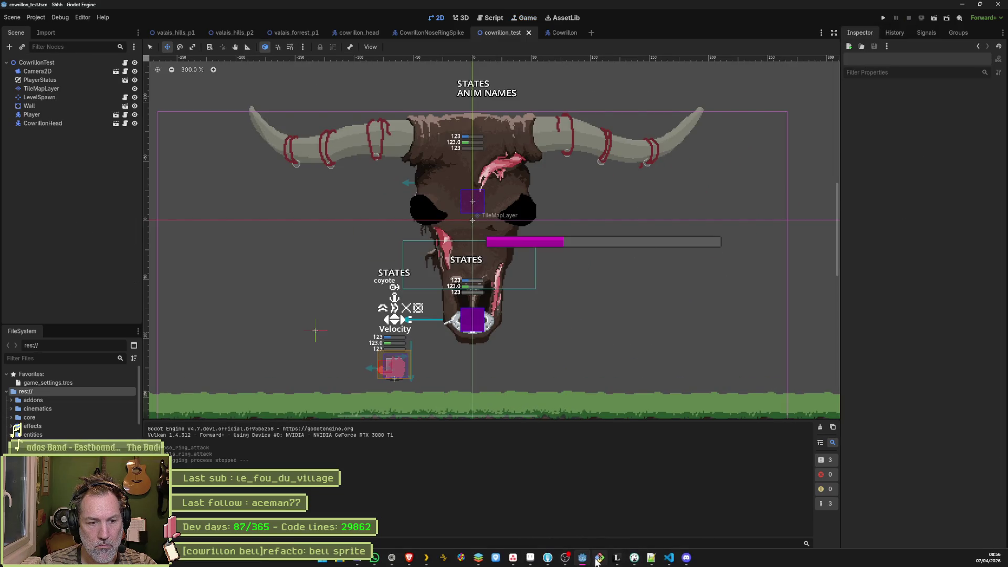
Step: Create a new sprite with the default size and paste the game screenshot into it
click(530, 557)
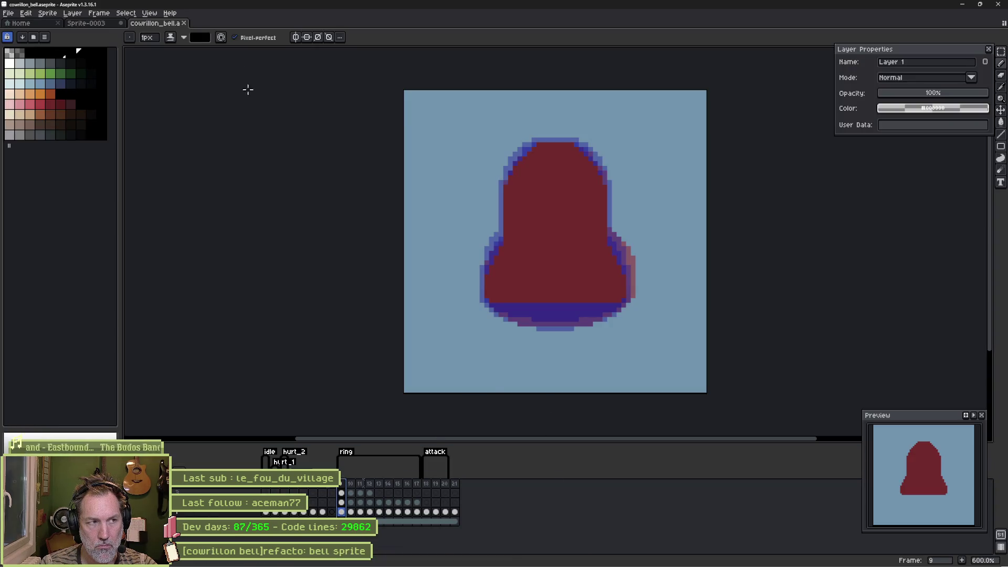
key(ctrl+n)
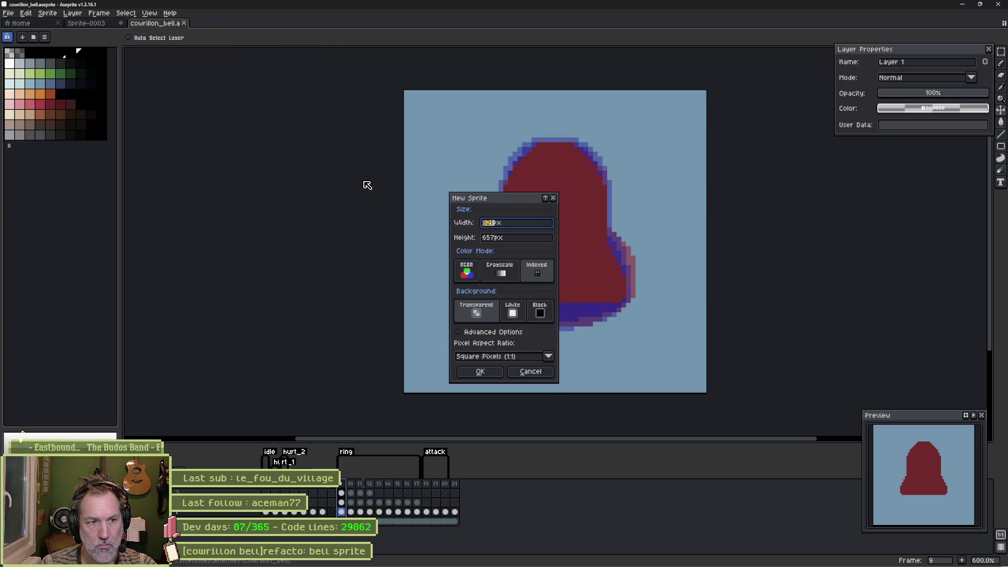
key(Return)
key(ctrl+v)
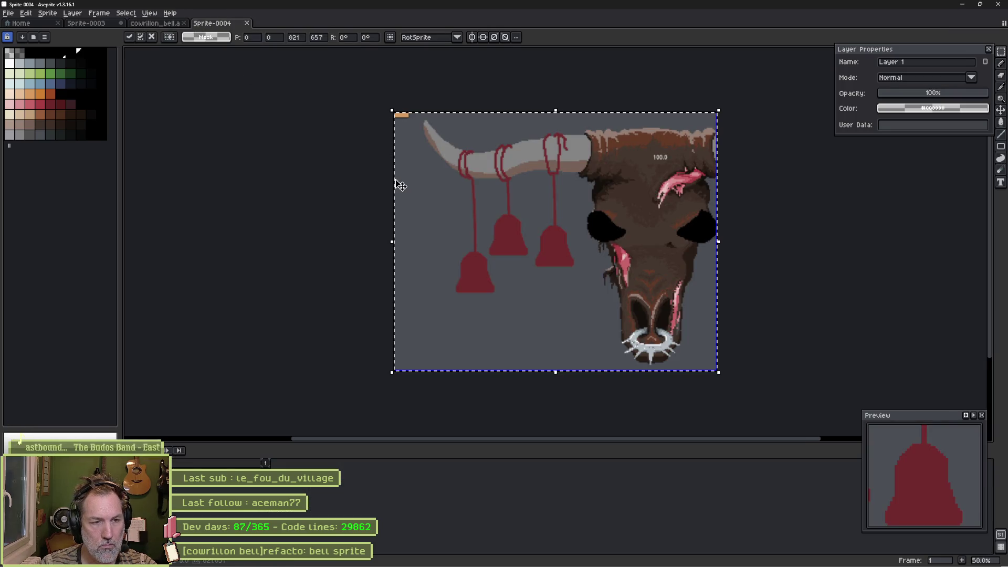
key(Return)
Step: Select Layer 2, choose the dark grey swatch, and set the pencil brush to 16px
scroll(464, 210, up, 4)
scroll(539, 297, down, 2)
click(216, 467)
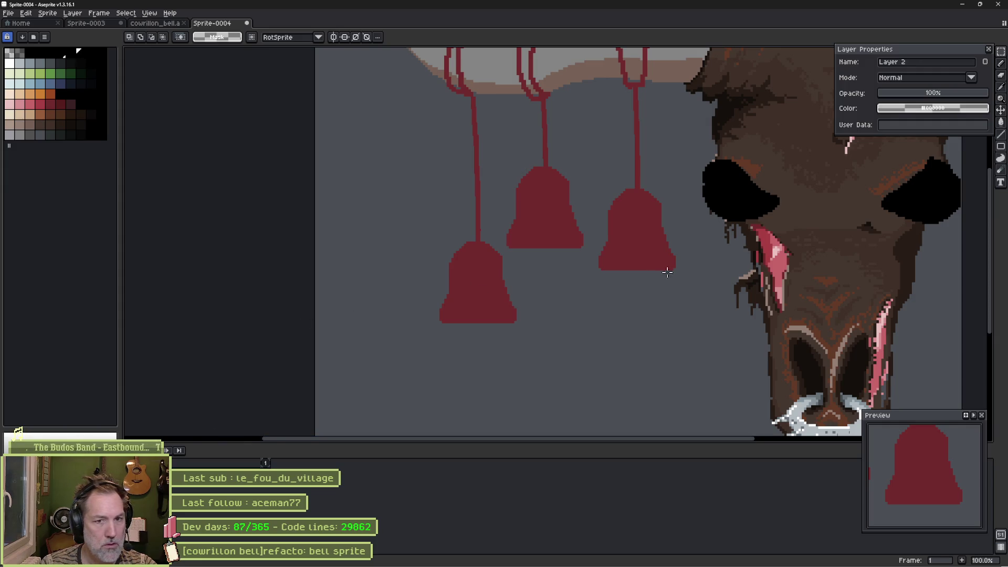
click(51, 136)
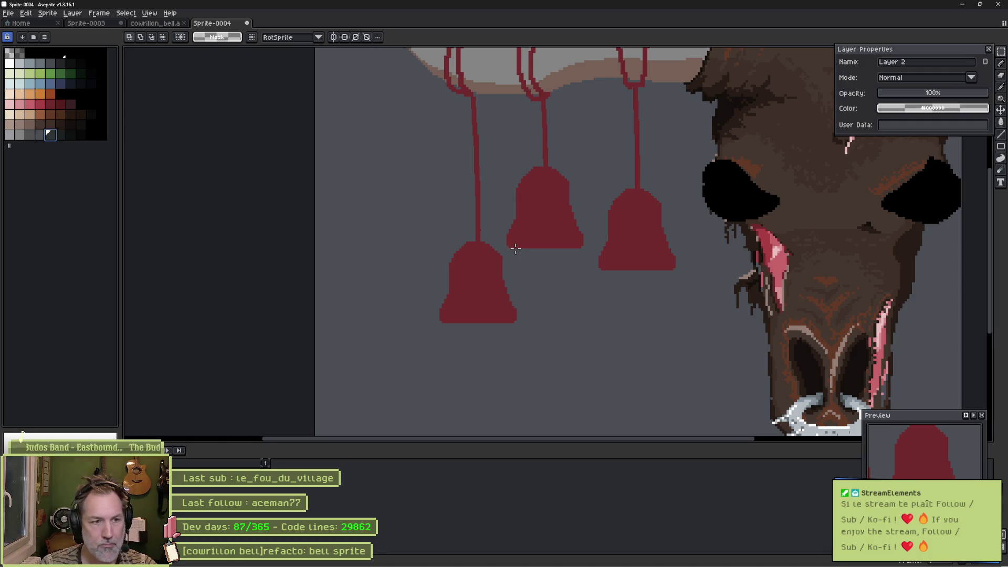
key(b)
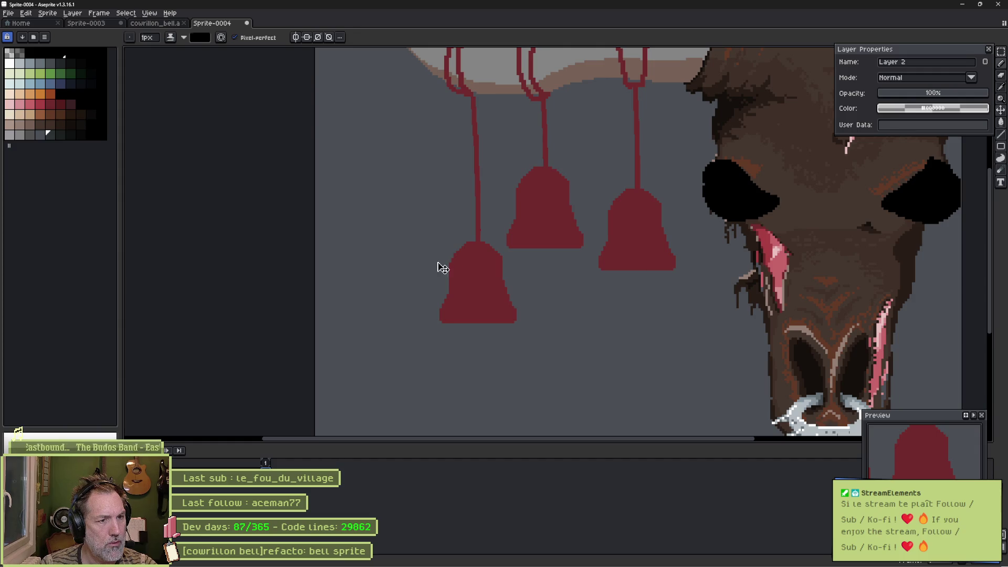
scroll(438, 262, up, 1)
key(e)
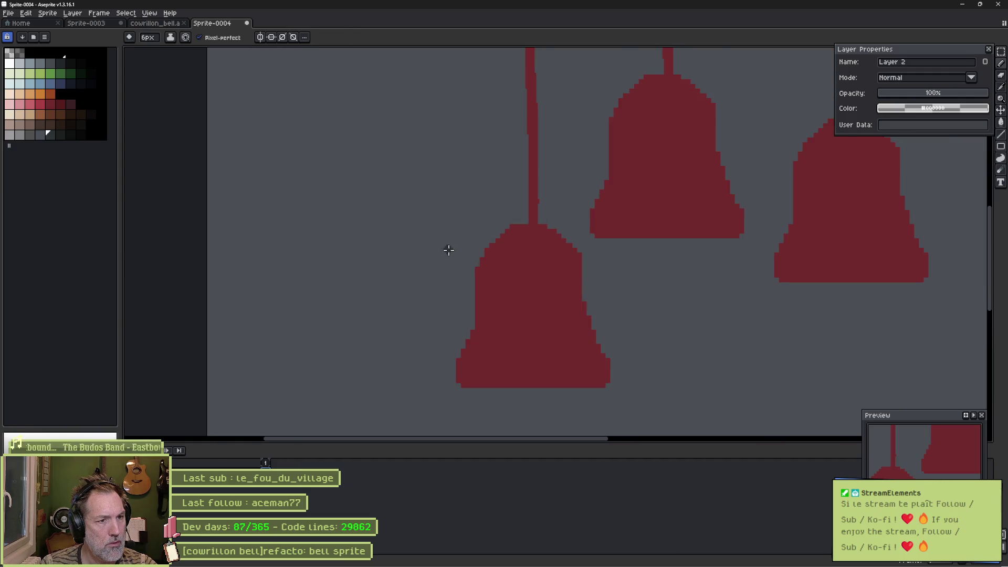
scroll(446, 247, down, 2)
scroll(450, 254, up, 1)
scroll(477, 256, up, 5)
scroll(476, 257, up, 3)
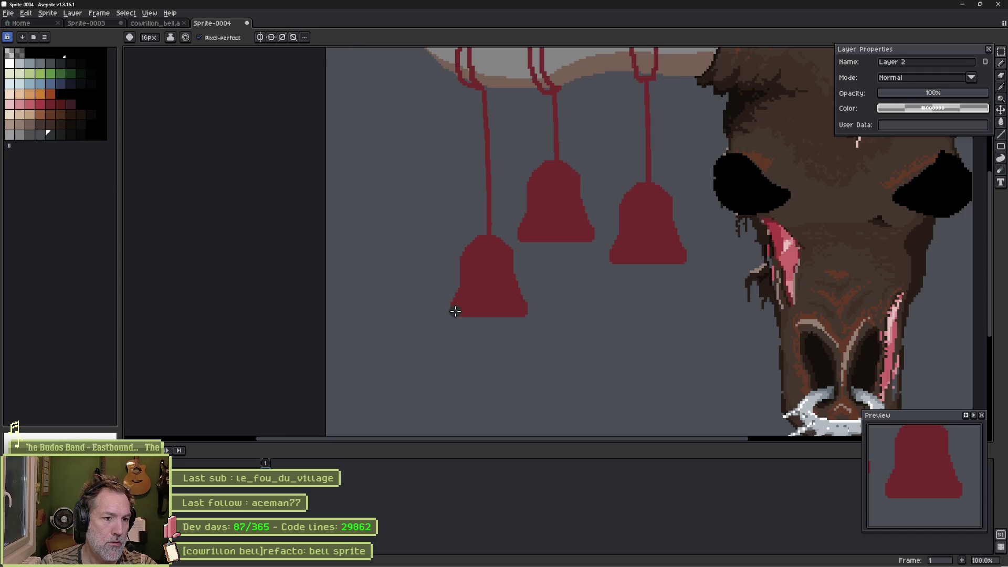
Step: Paint dark grey across the bottom of the leftmost bell, checking the bell reference photos
drag(506, 316, 469, 320)
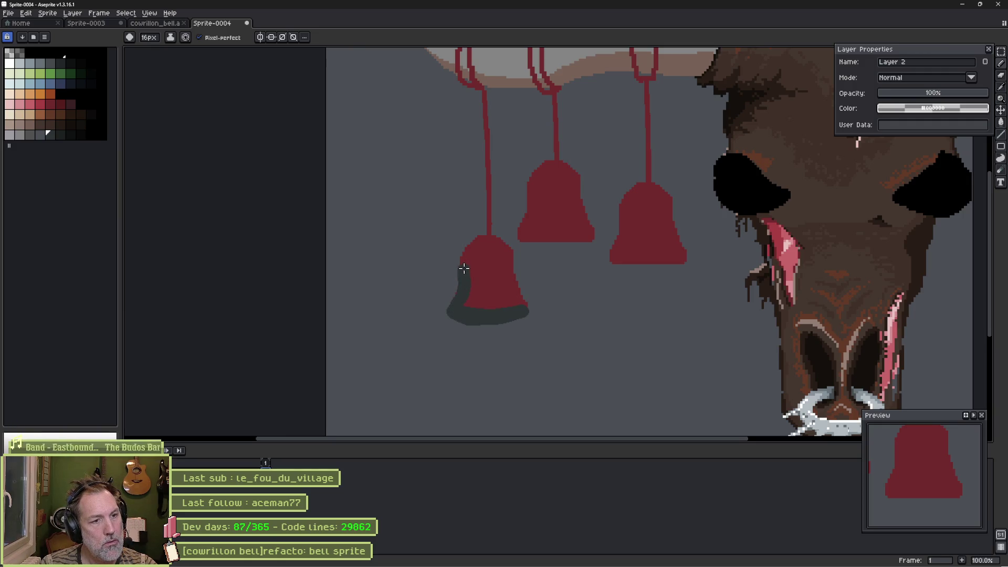
key(alt+Tab)
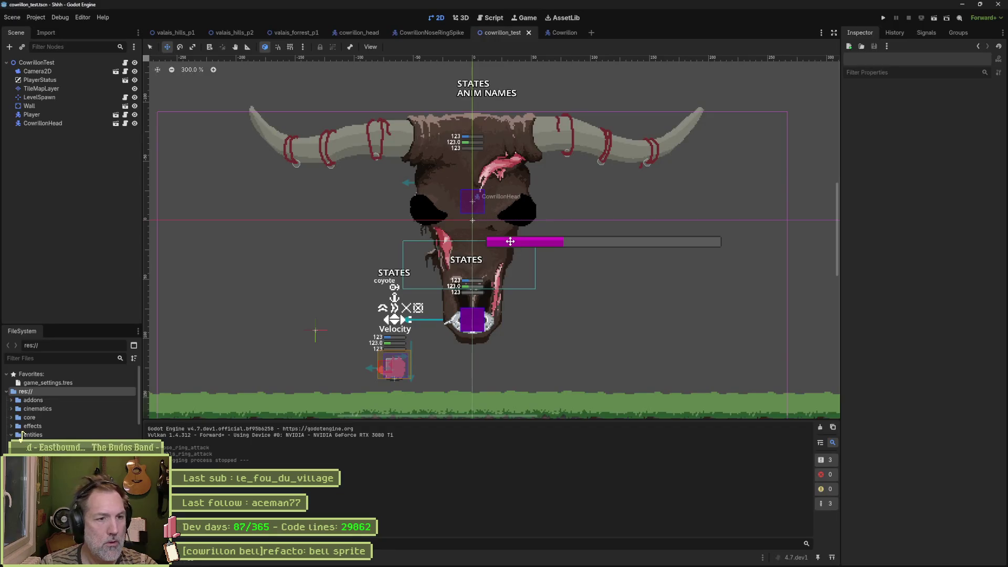
key(alt+Tab)
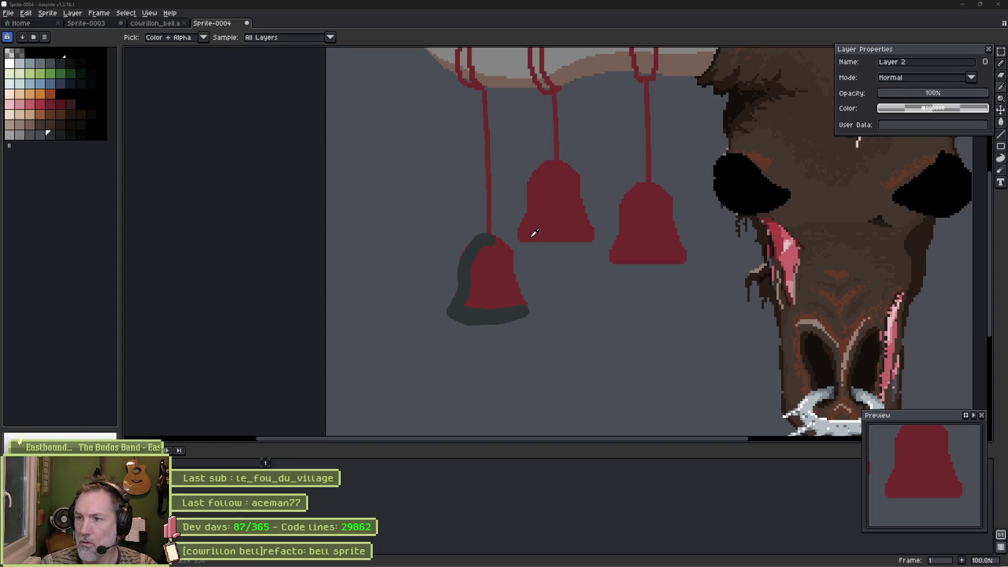
key(alt+Tab)
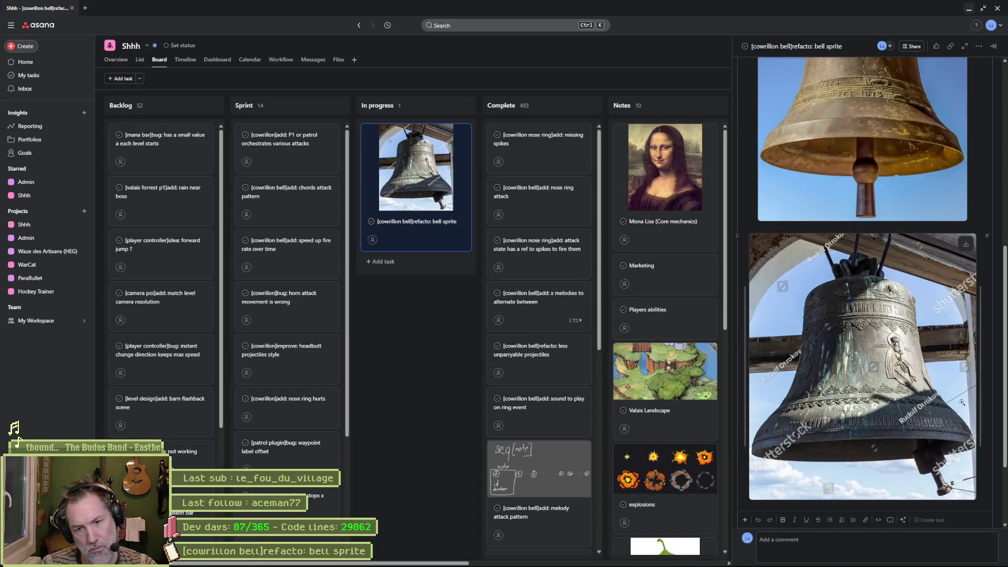
key(alt+Tab)
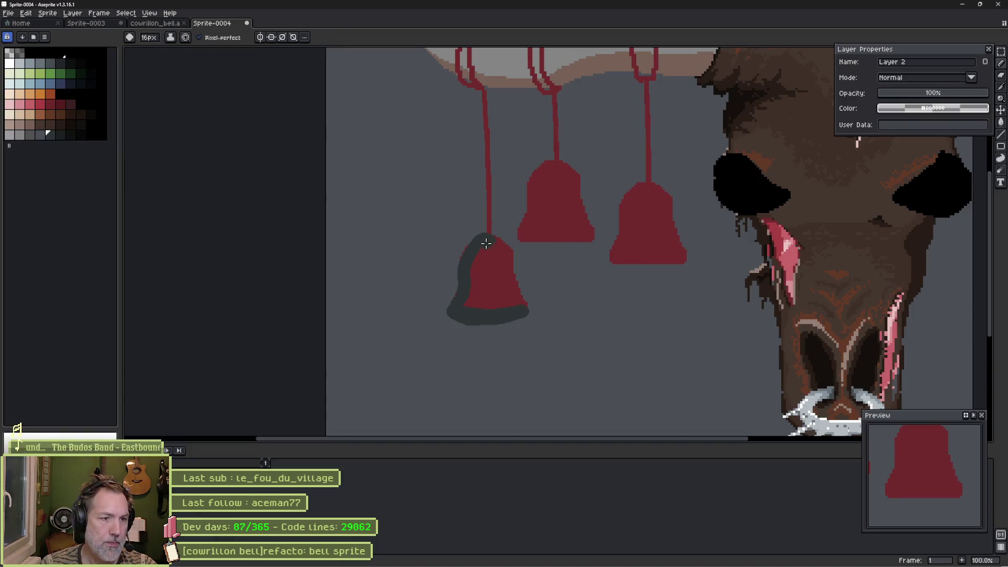
Step: Extend the dark grey along the bell's left and lower-right edges, switching between 8px and 16px brushes
mouse_move(464, 267)
mouse_down()
mouse_move(443, 310)
mouse_move(482, 320)
mouse_up()
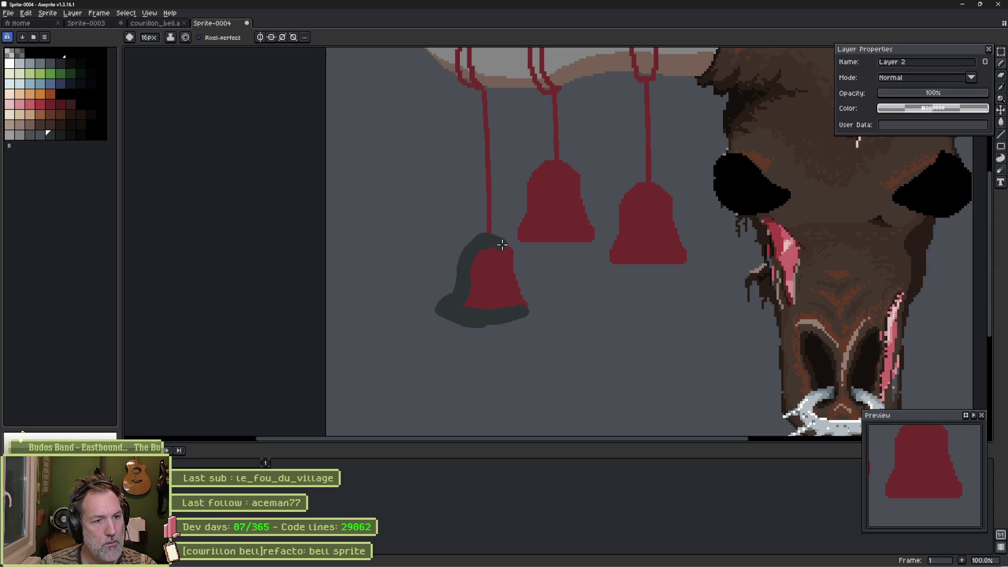
drag(531, 305, 514, 315)
key(b)
key(plus)
key(plus)
key(plus)
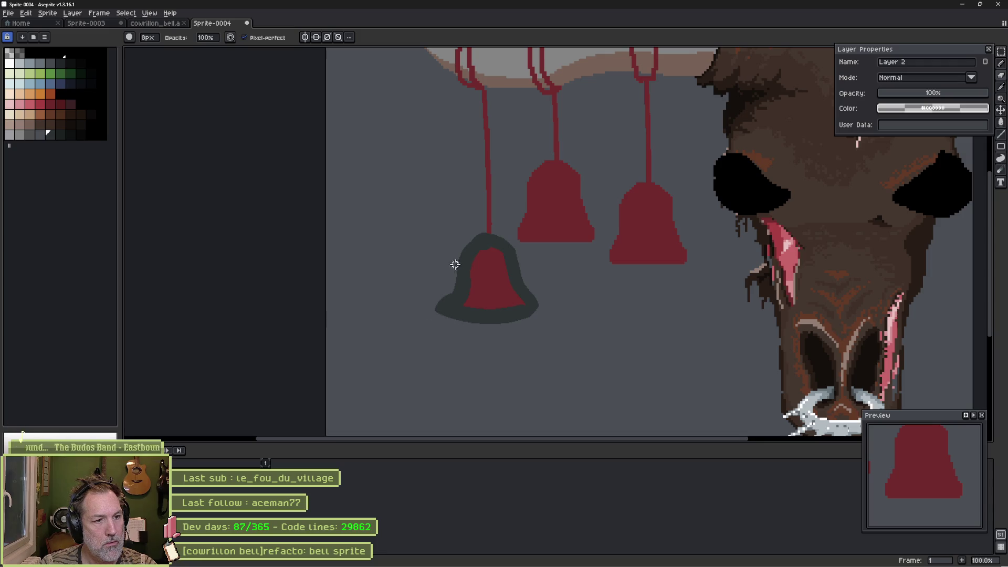
key(e)
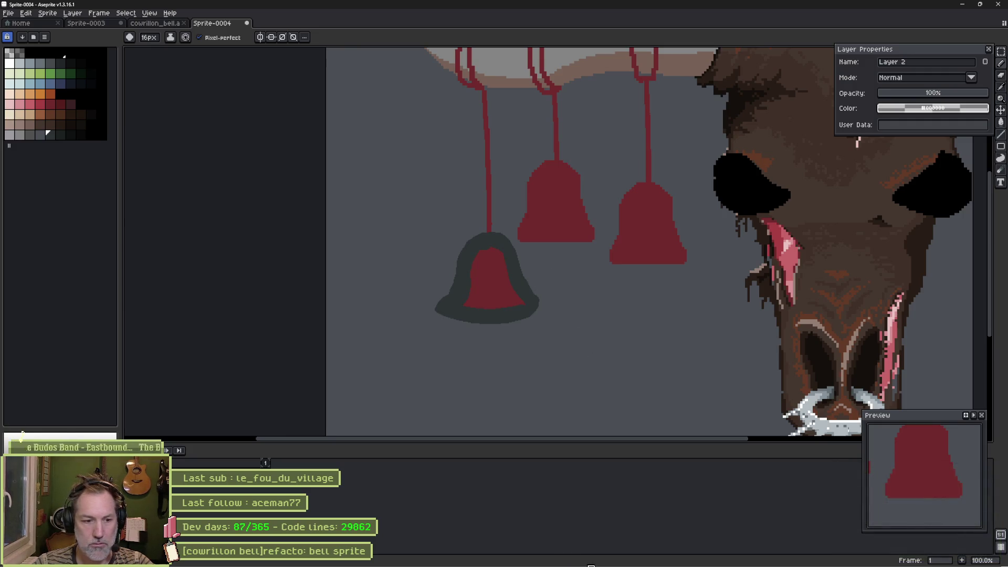
Step: Cover the bell's remaining red with dark grey using 8px and 16px brushes
mouse_move(530, 558)
mouse_move(477, 299)
mouse_down()
mouse_move(500, 299)
mouse_move(513, 281)
mouse_move(484, 253)
mouse_move(473, 270)
mouse_move(484, 263)
mouse_move(502, 290)
mouse_move(487, 293)
mouse_up()
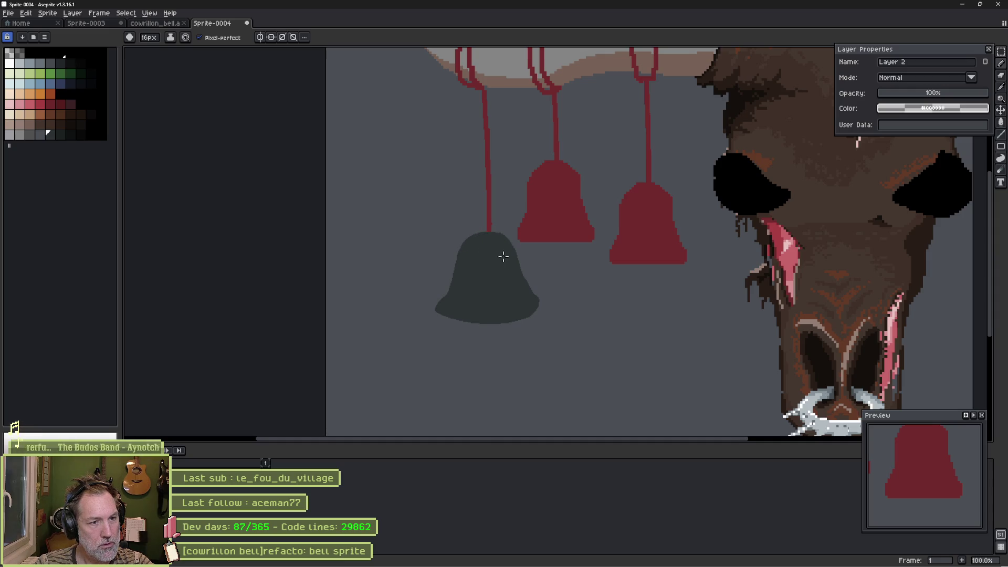
key(b)
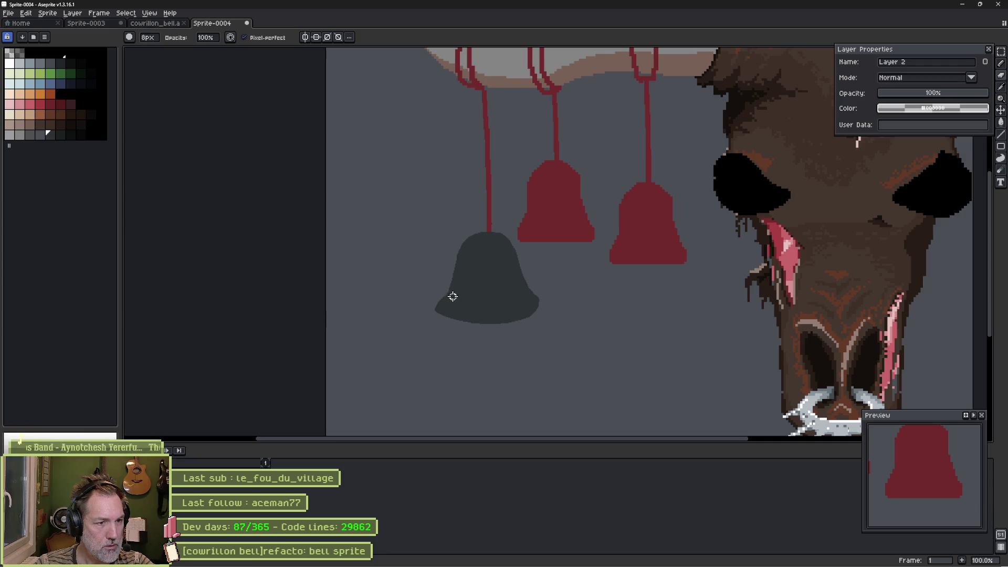
key(e)
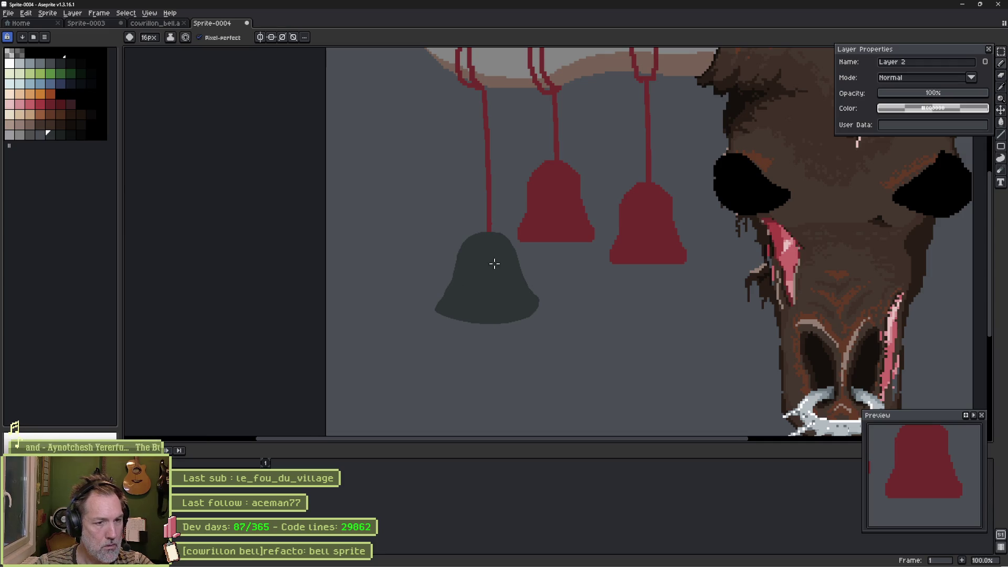
Step: Bring up the church-bell image search in the browser and start a new search tab
key(alt+Tab)
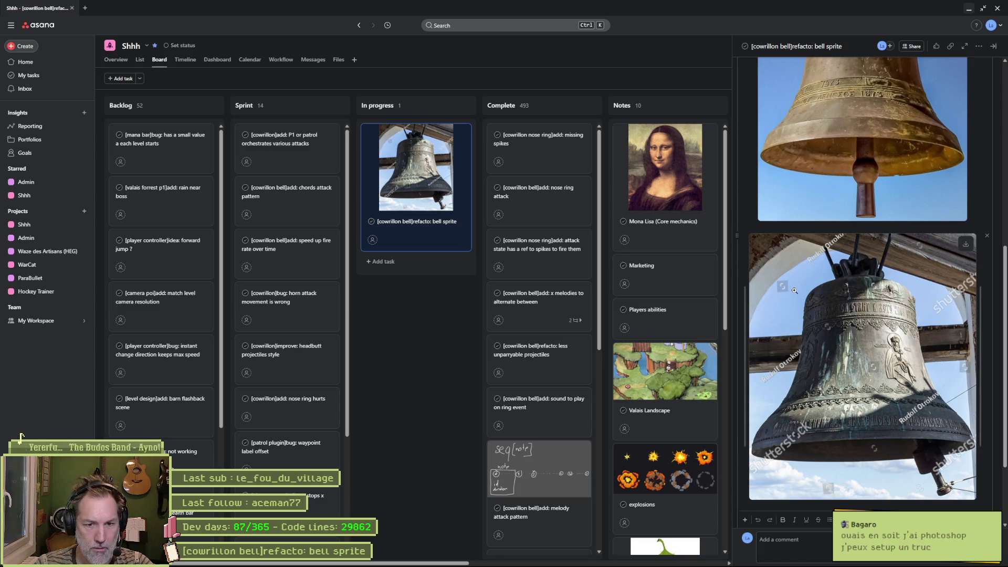
click(391, 559)
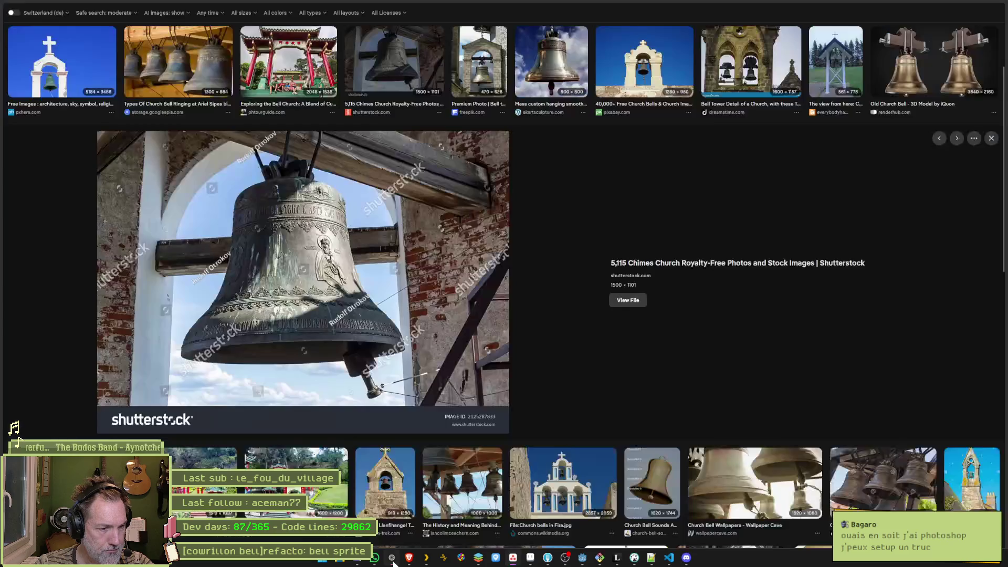
key(ctrl+t)
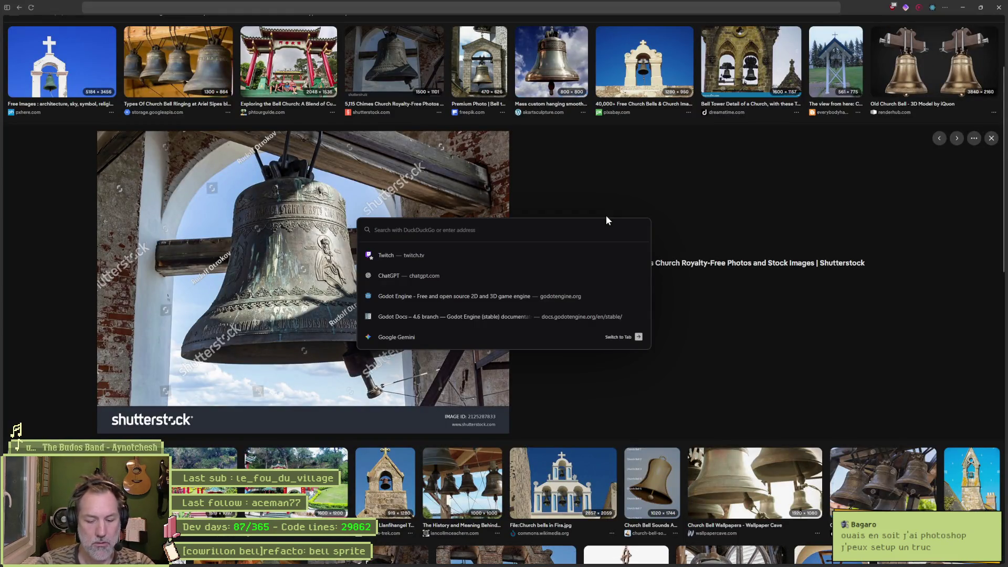
Step: Search DuckDuckGo images for 'church bell vector' and preview the engraved Alamy bell
text(church bell)
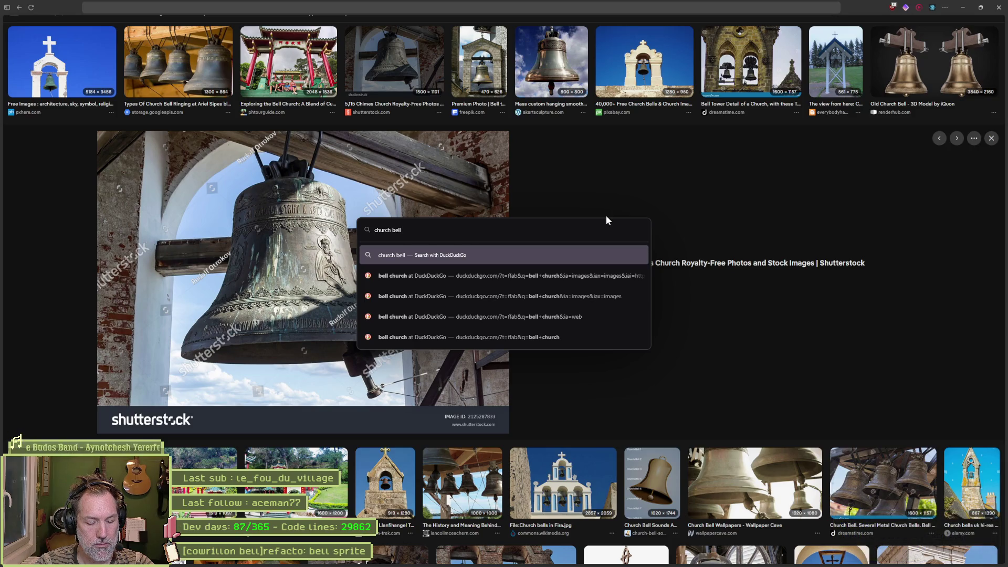
text( vector)
key(Return)
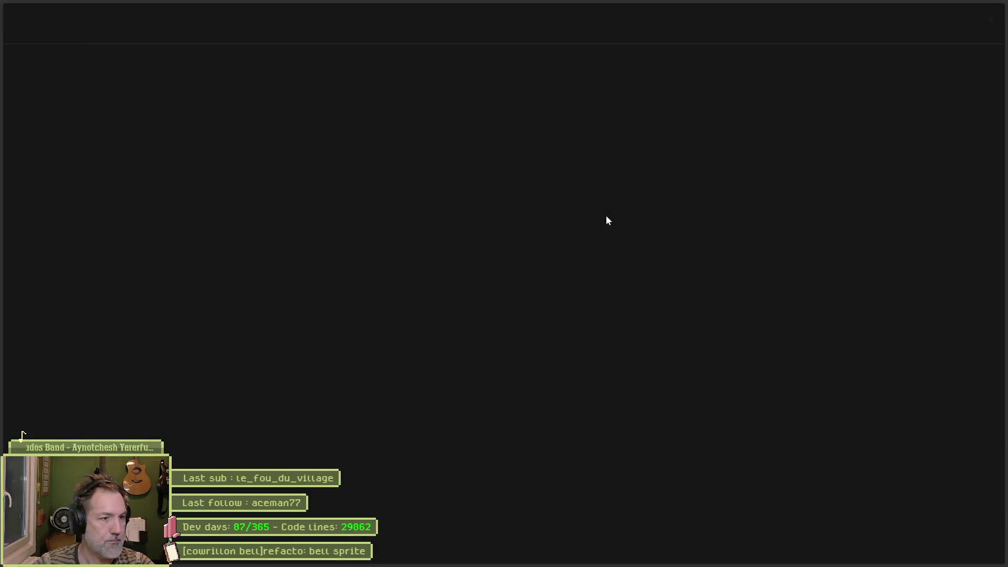
click(98, 39)
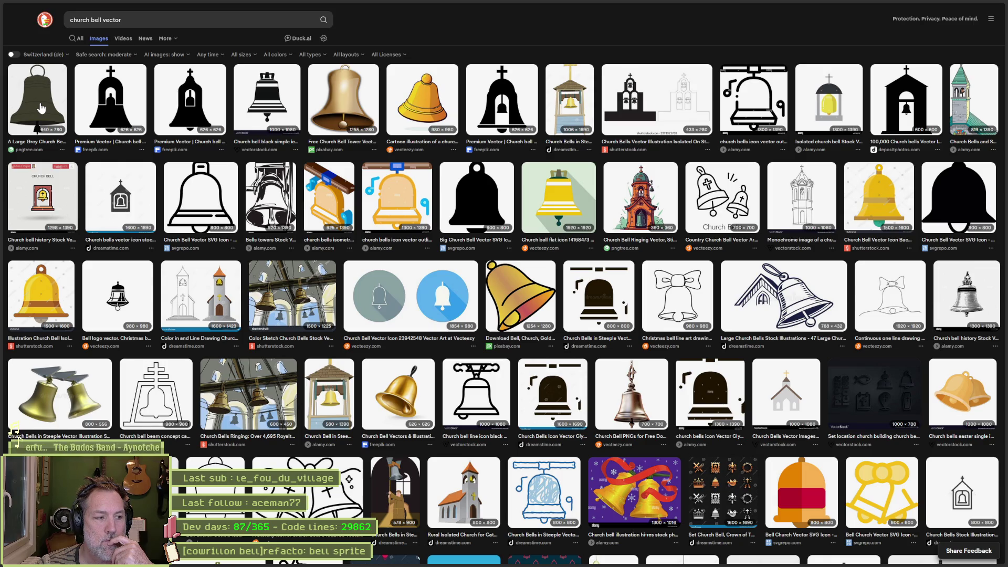
click(984, 277)
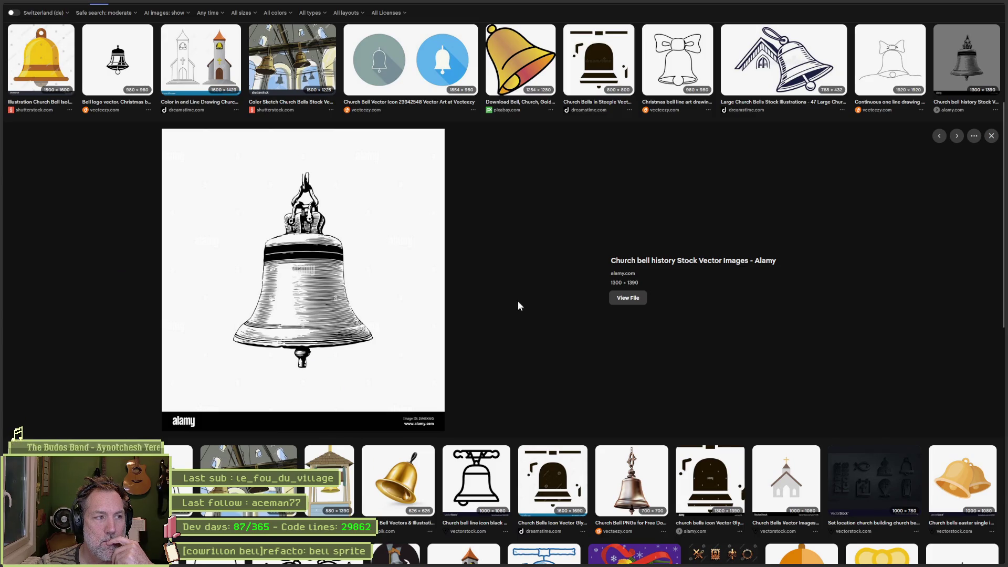
Step: Preview the grey looped church bell, then browse further down the bell results
scroll(535, 298, up, 5)
click(38, 100)
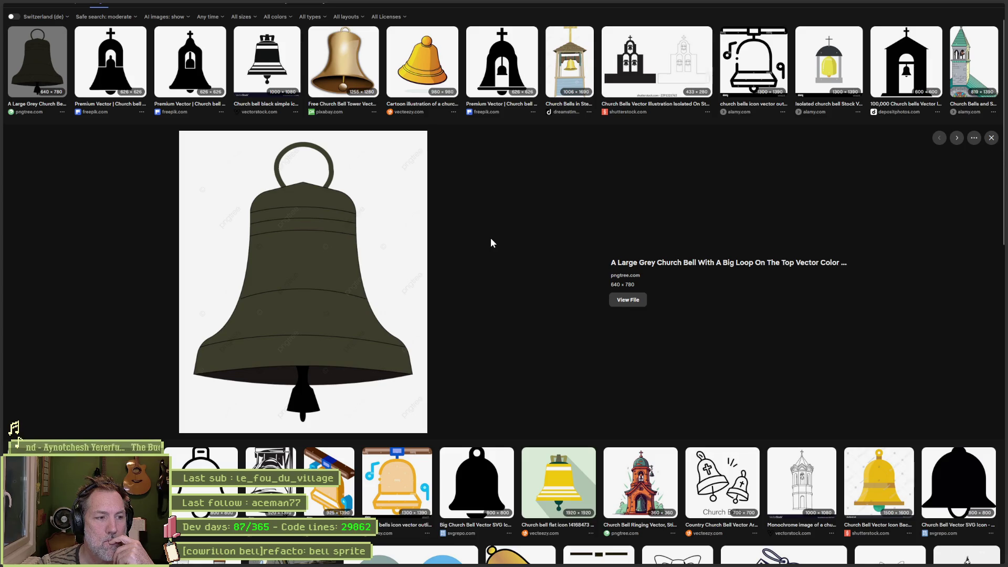
scroll(490, 256, down, 4)
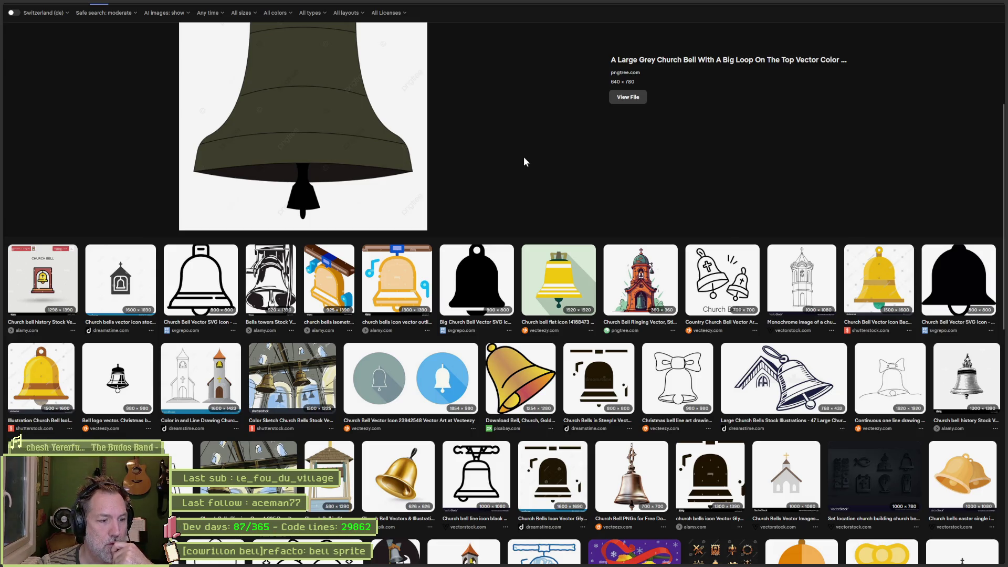
mouse_move(5, 155)
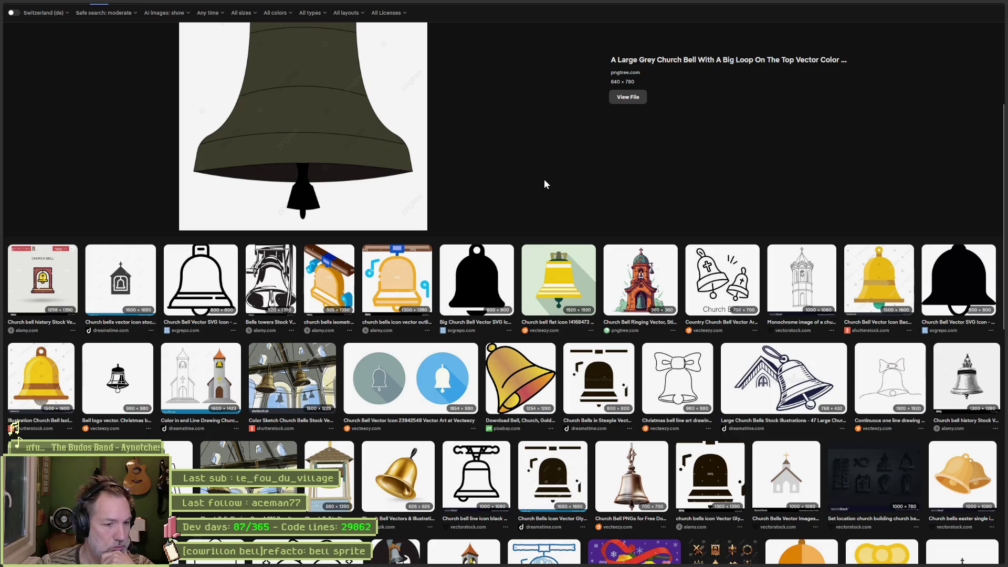
scroll(529, 180, down, 3)
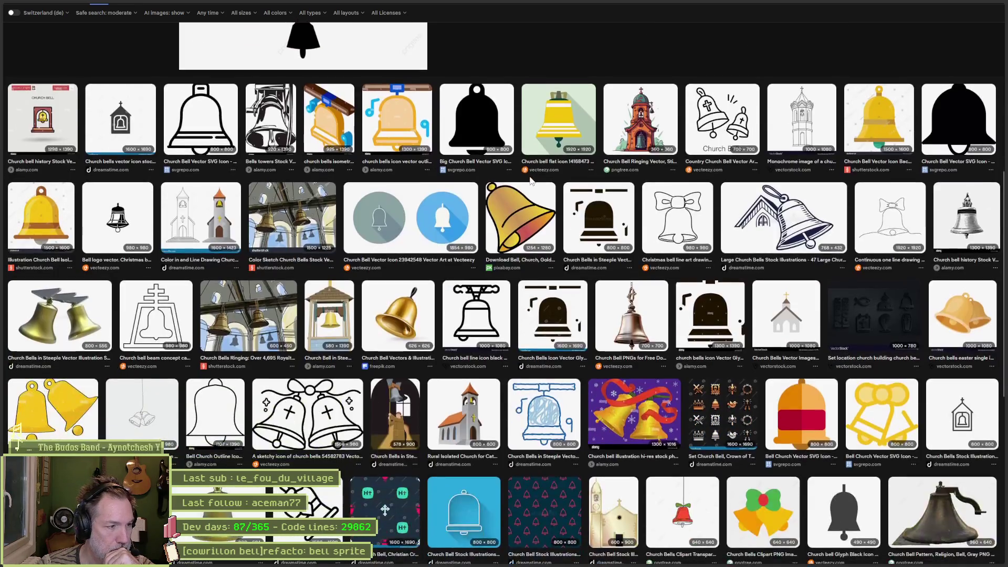
scroll(530, 180, down, 2)
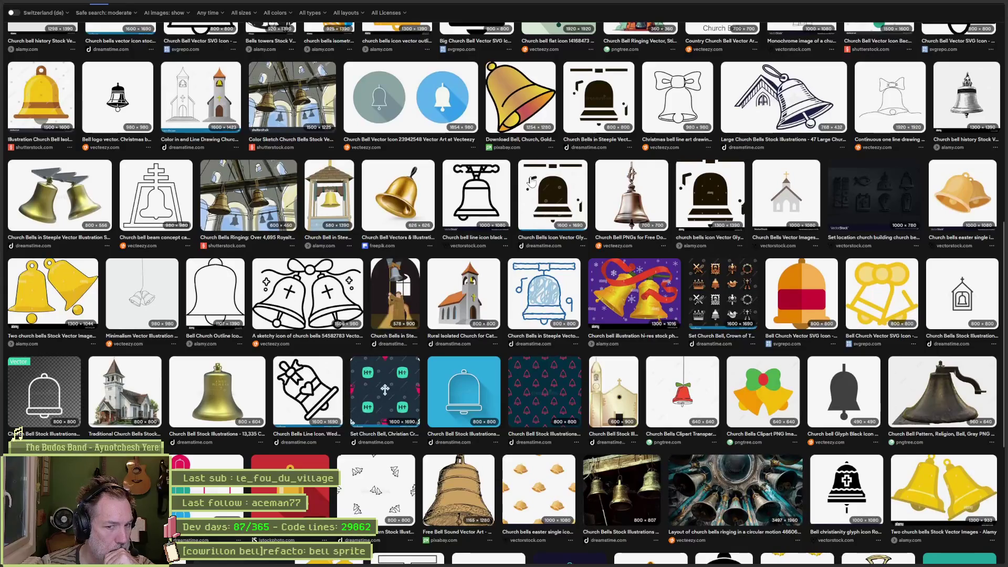
scroll(530, 180, down, 4)
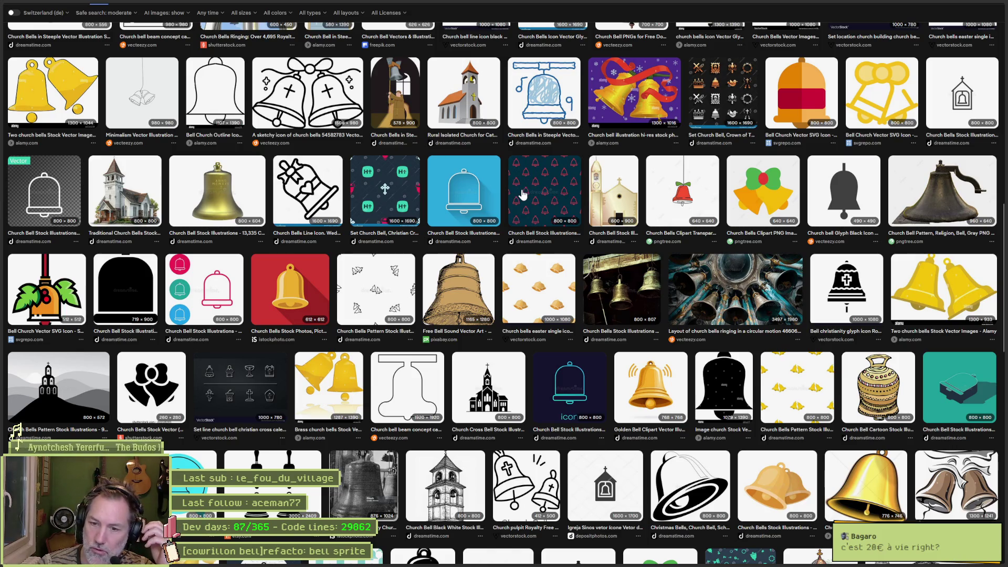
mouse_move(534, 564)
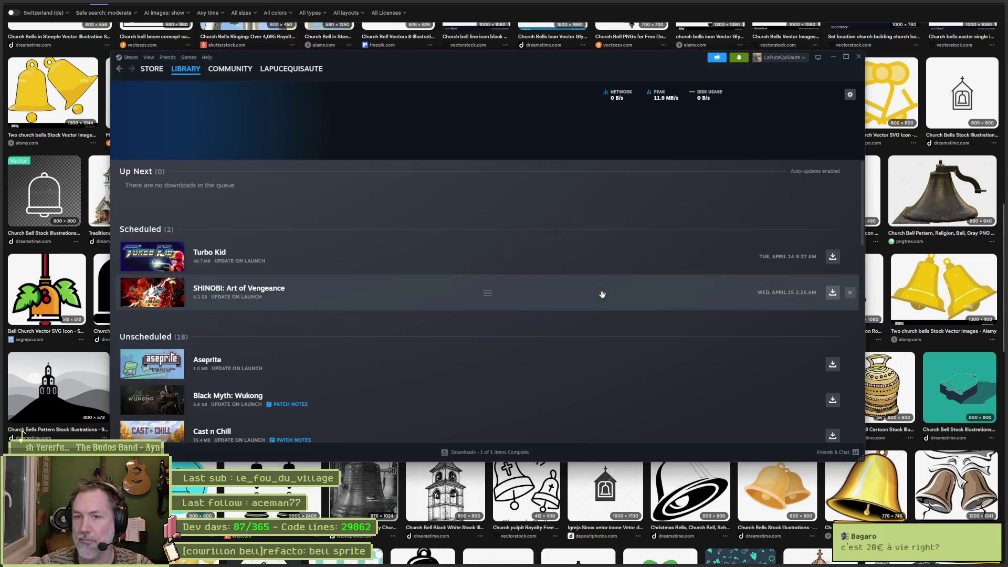
Step: Search the Steam store for 'ase', dismiss the results, and minimise Steam
click(152, 69)
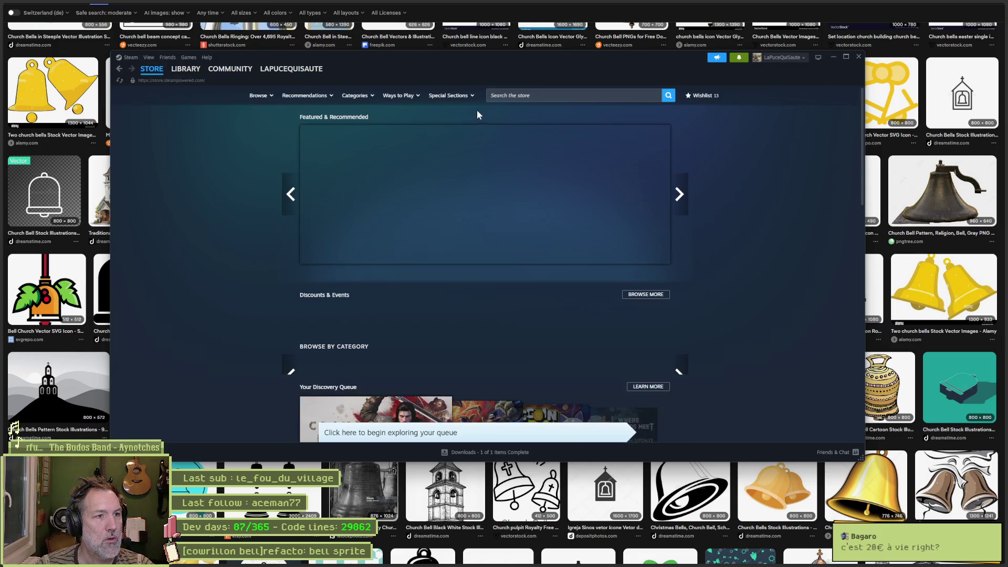
click(558, 96)
text(ase)
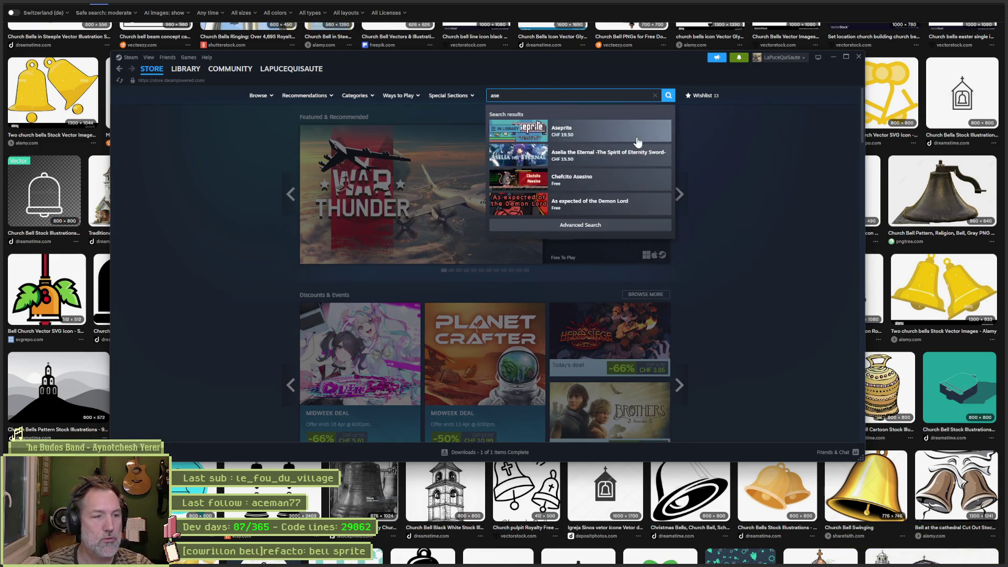
click(750, 169)
click(833, 57)
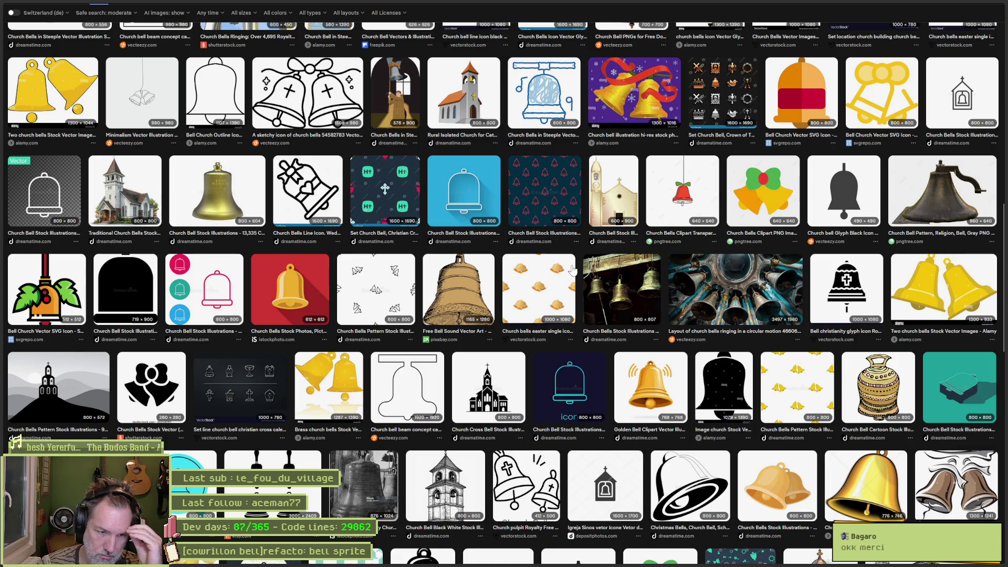
mouse_move(2, 63)
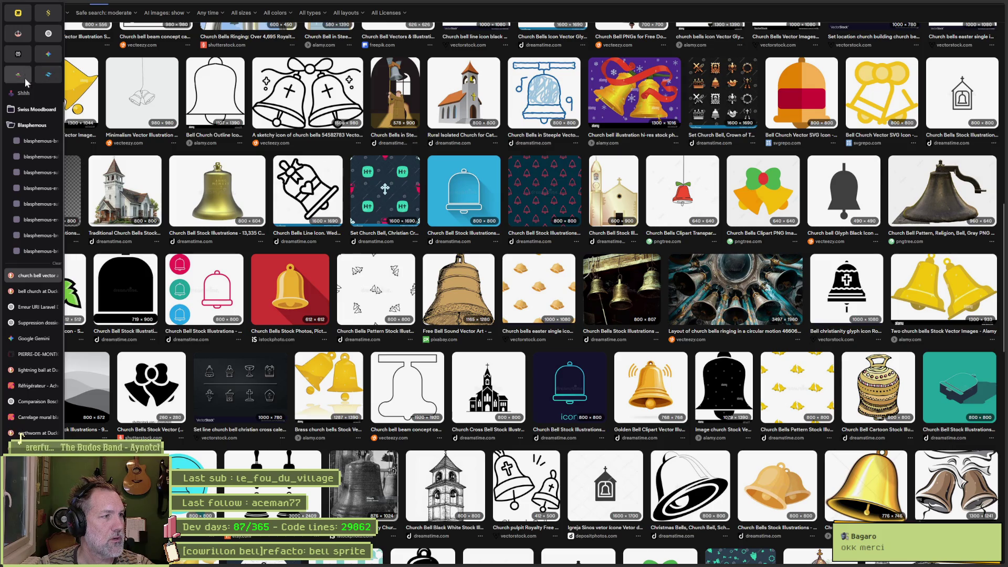
Step: Ask ChatGPT 'compare aseprite et libre' and read through the French reply
click(46, 52)
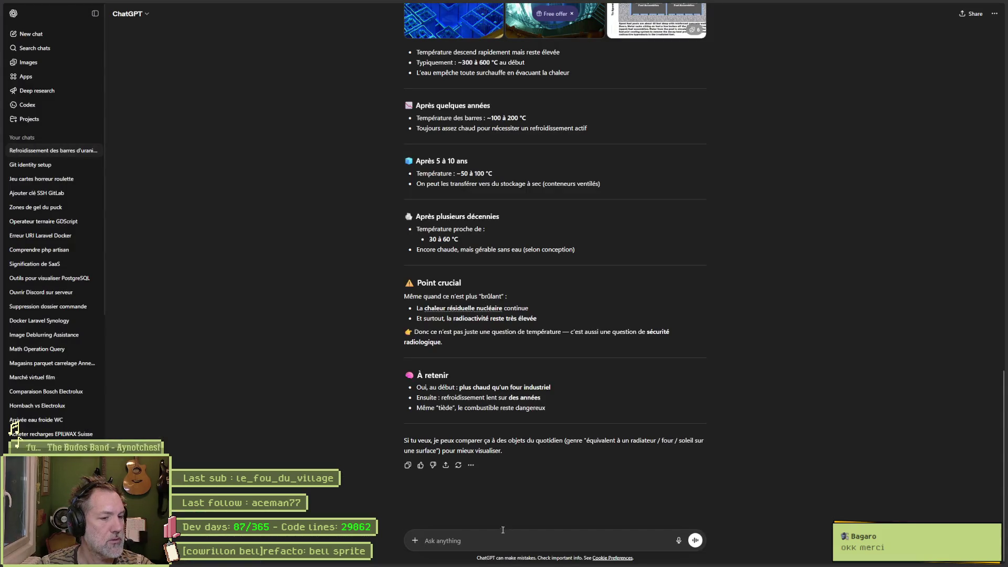
text(compa)
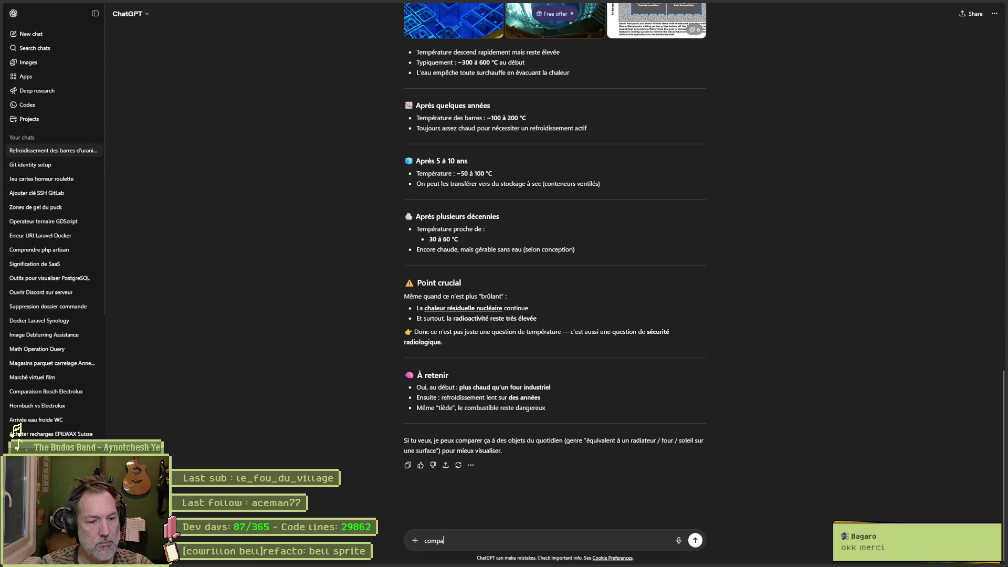
text(re aseprite et libr)
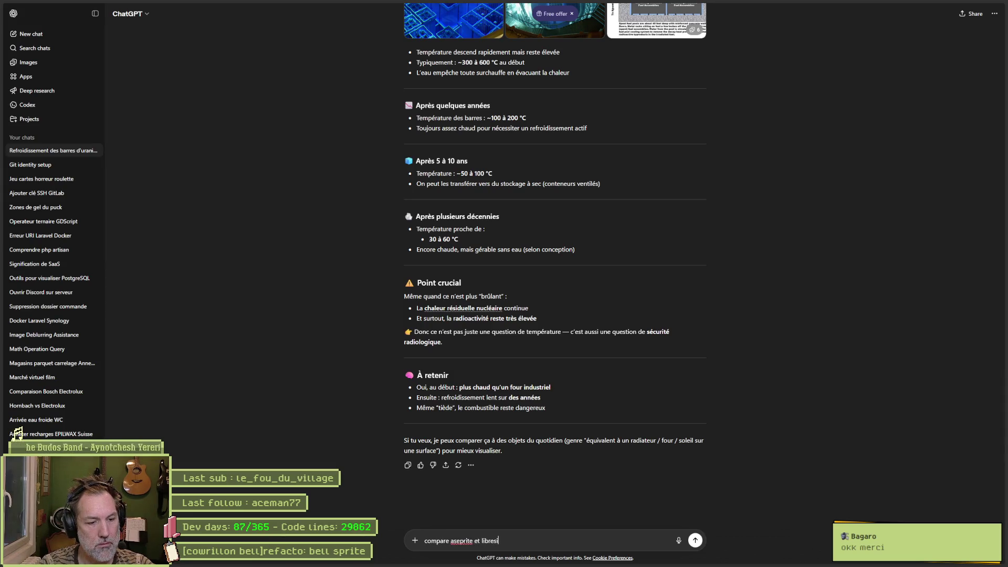
text(e)
key(Return)
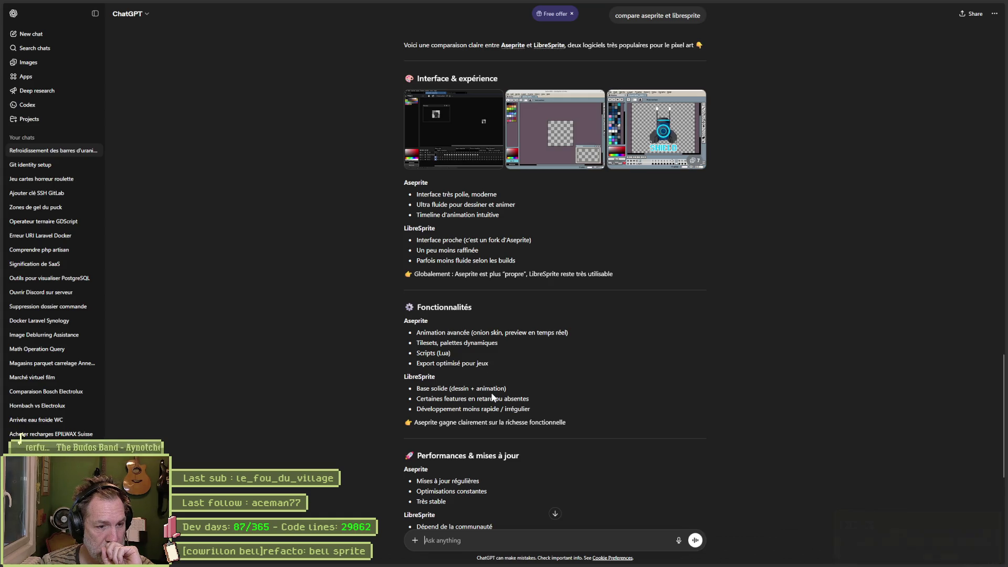
scroll(577, 414, down, 7)
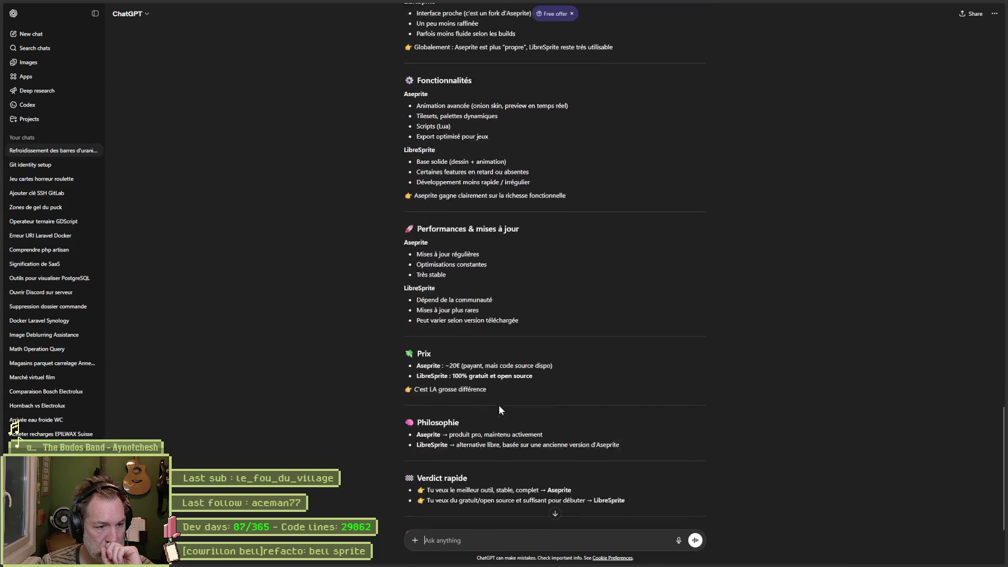
Step: Ask ChatGPT for 'tableau comparatif des features' and highlight the LibreSprite update and tilemaps entries
text(tableau comparatif des fe)
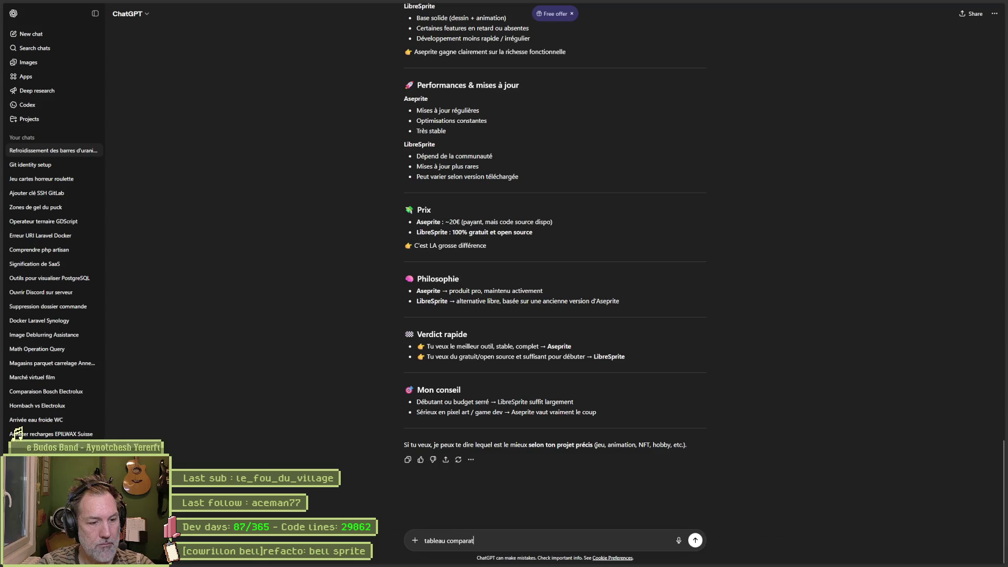
text(atures)
key(Return)
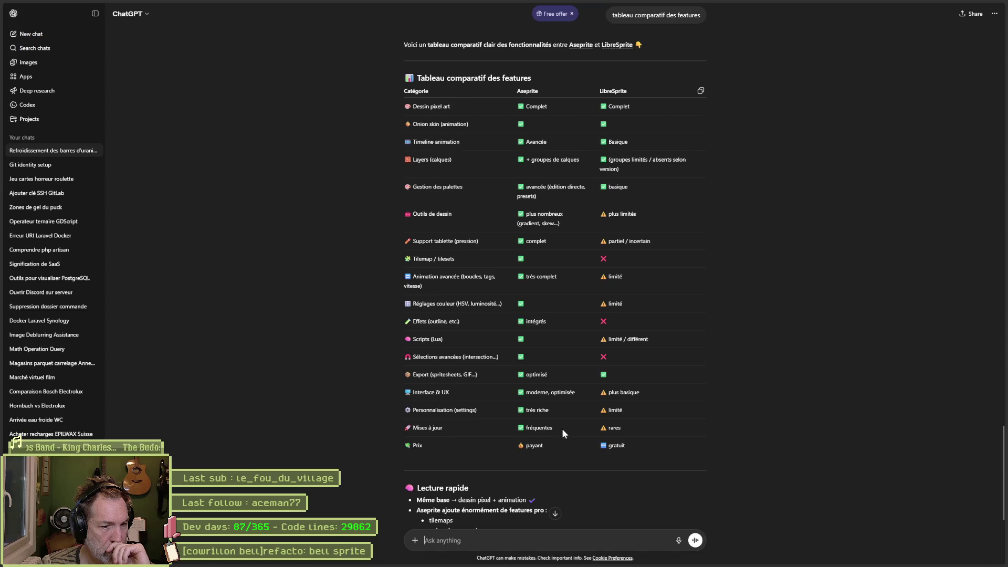
drag(622, 433, 600, 430)
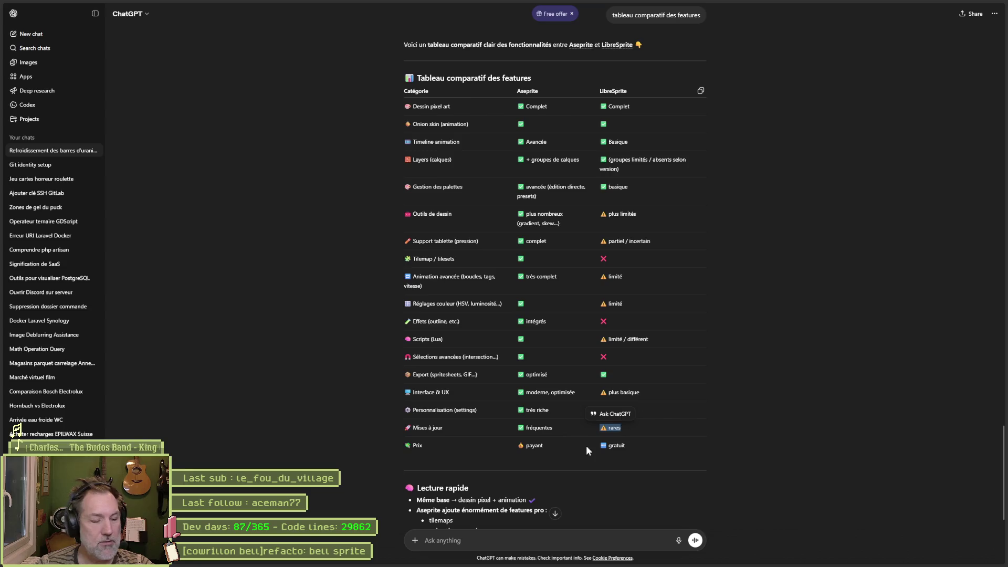
scroll(488, 492, down, 3)
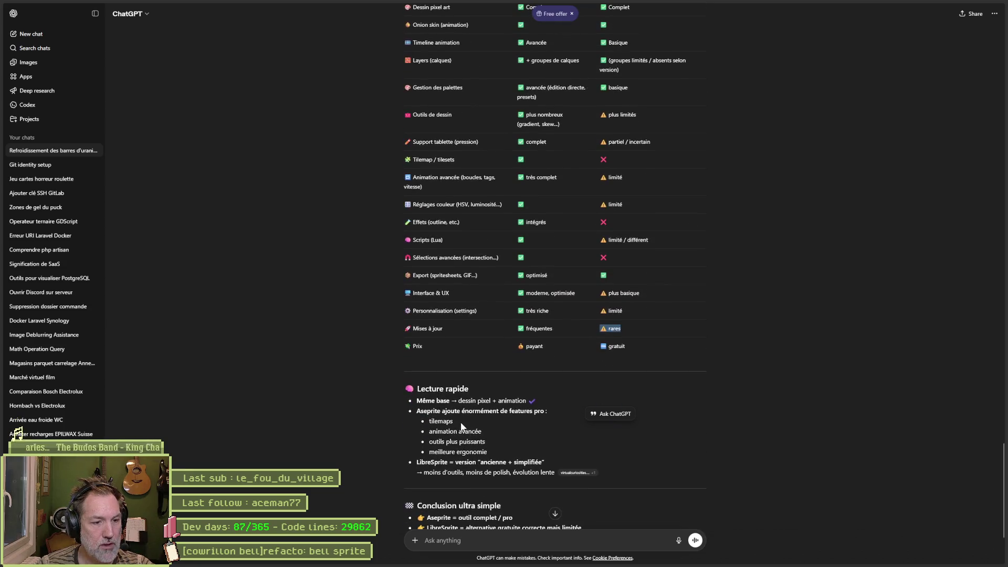
drag(452, 420, 429, 421)
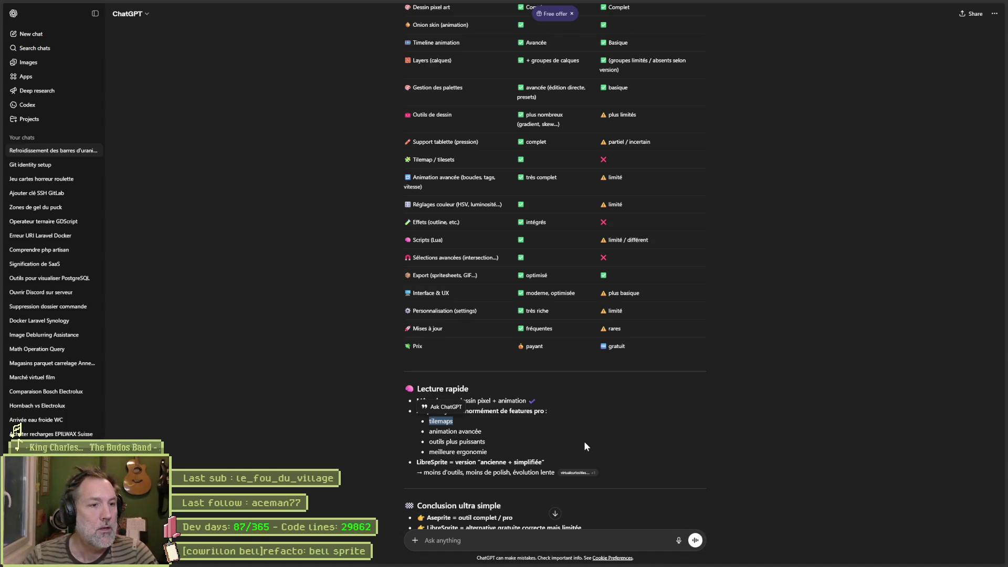
key(ctrl+t)
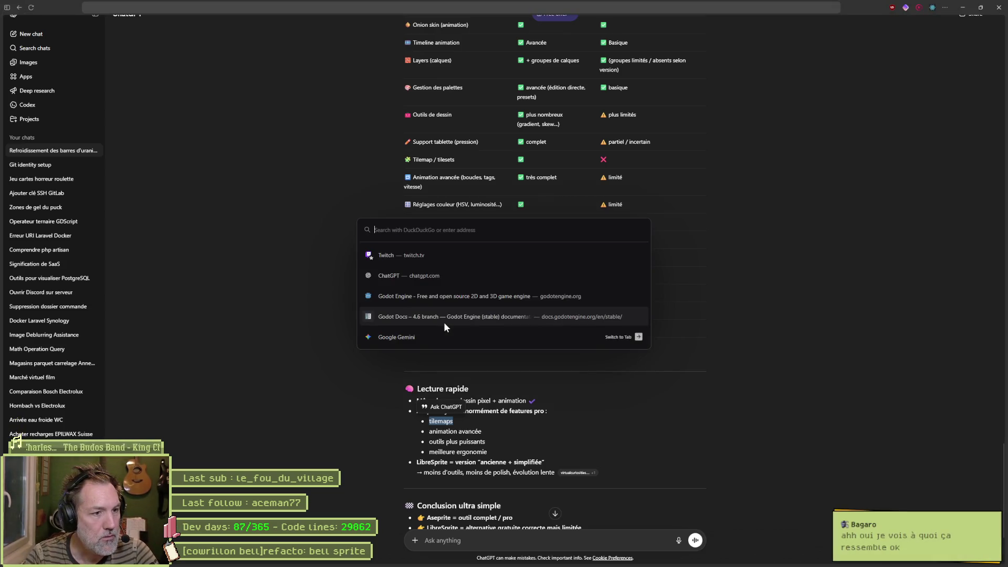
Step: Search 'tileset', preview the Tiny Forest Tileset Platformer image, then hide the browser
text(tileset)
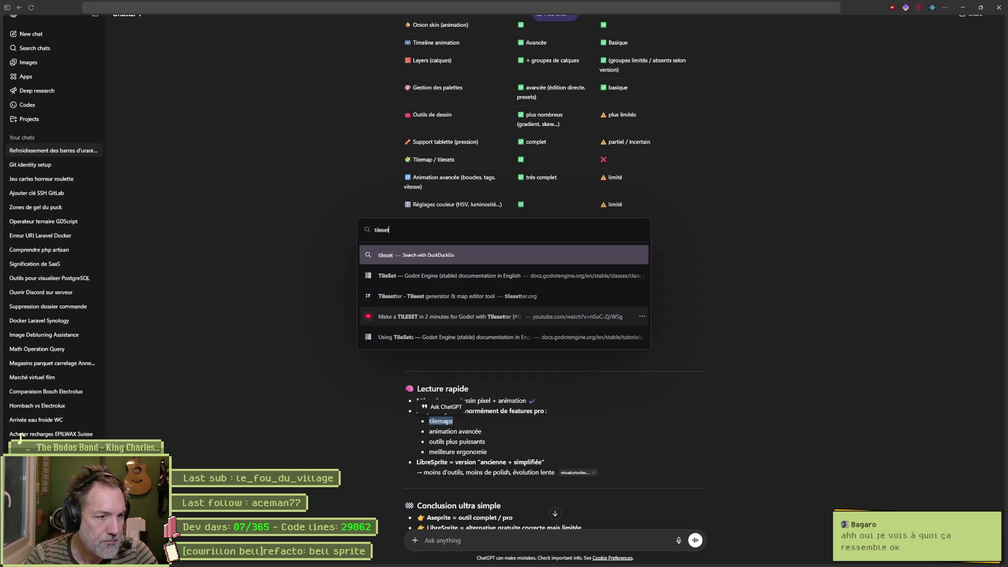
key(Return)
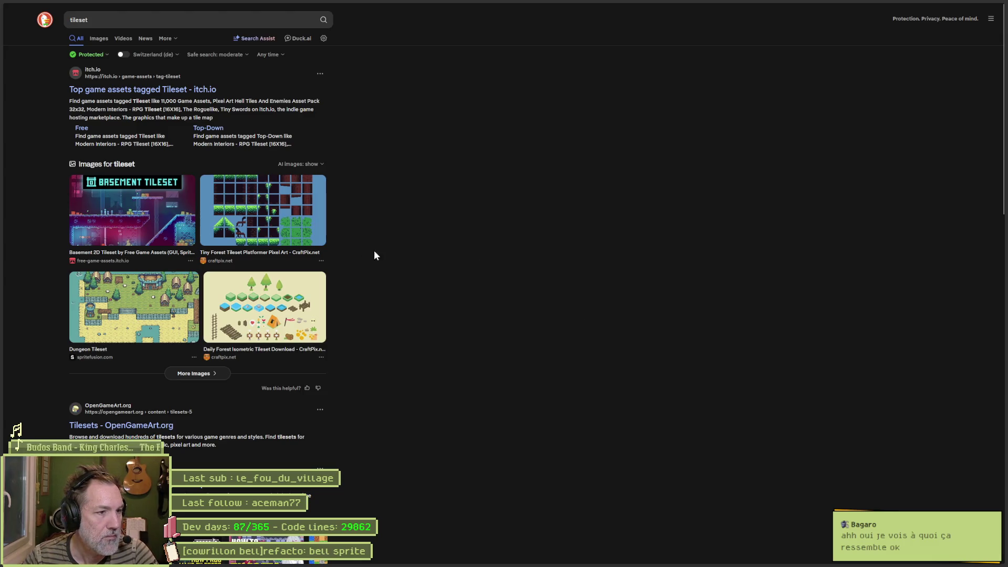
click(280, 218)
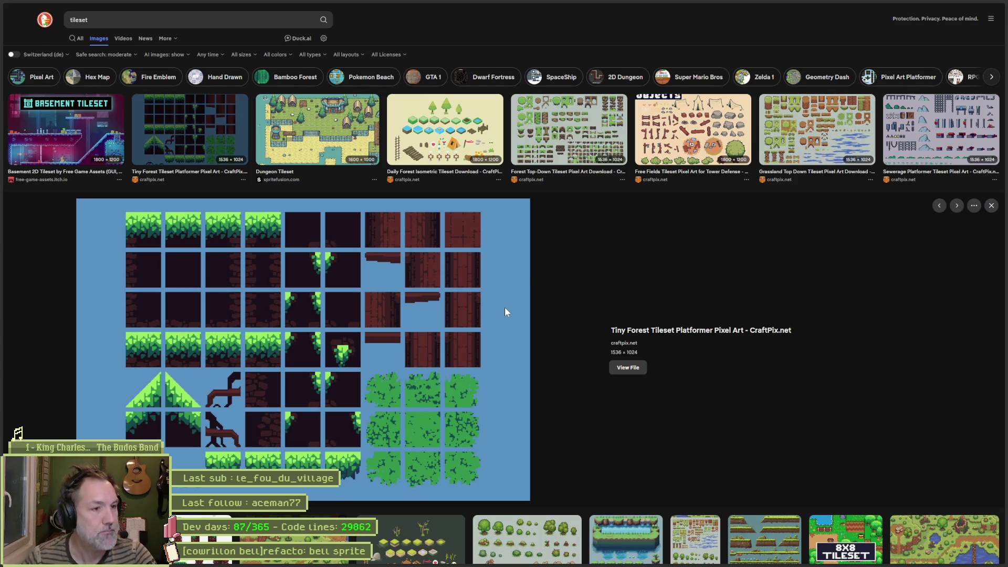
click(961, 8)
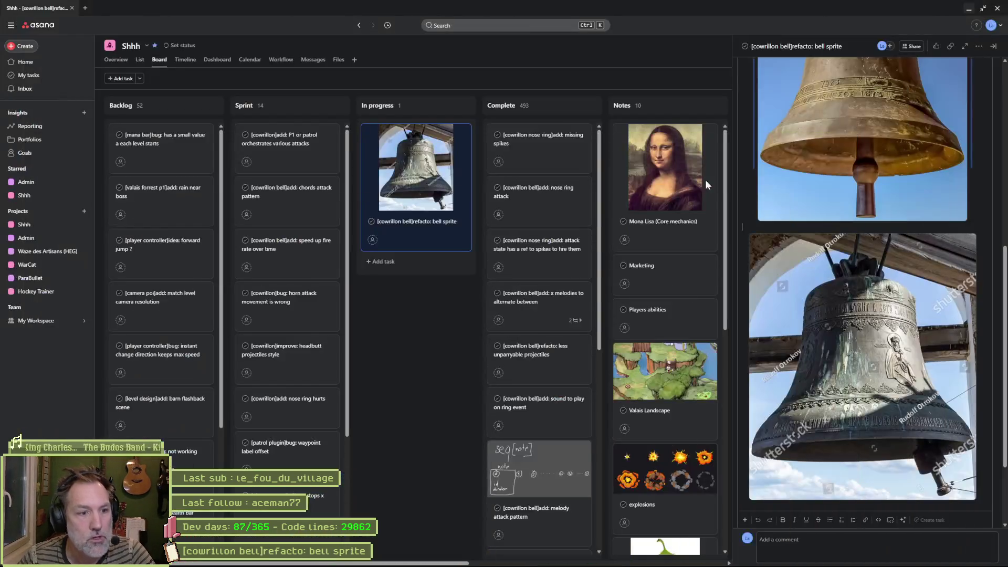
Step: Bring Godot forward, switch to the valais_hills_p2 scene, and select the PlatformsMap layer
mouse_move(580, 563)
click(572, 533)
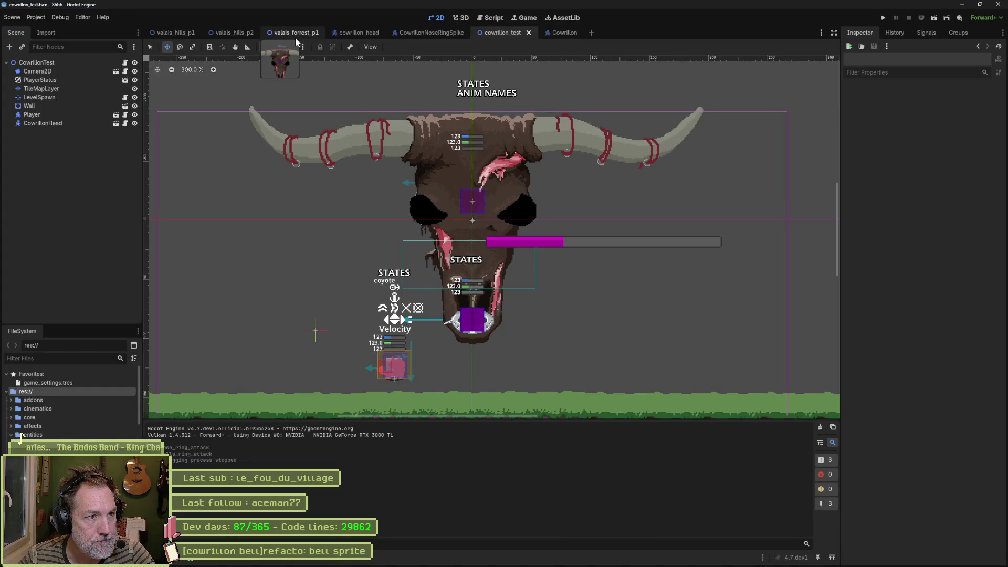
click(231, 33)
scroll(348, 319, left, 5)
scroll(349, 319, down, 4)
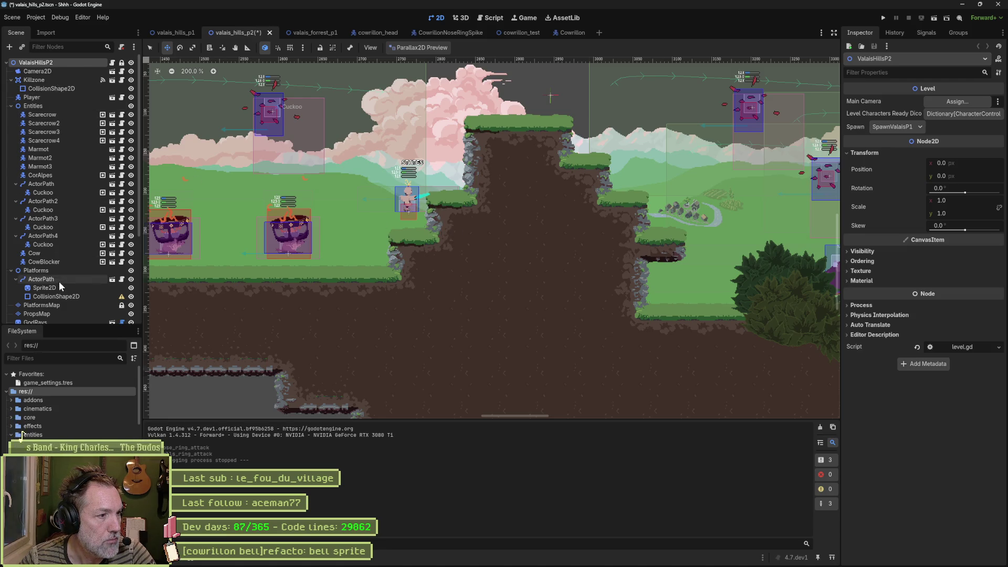
scroll(60, 282, down, 5)
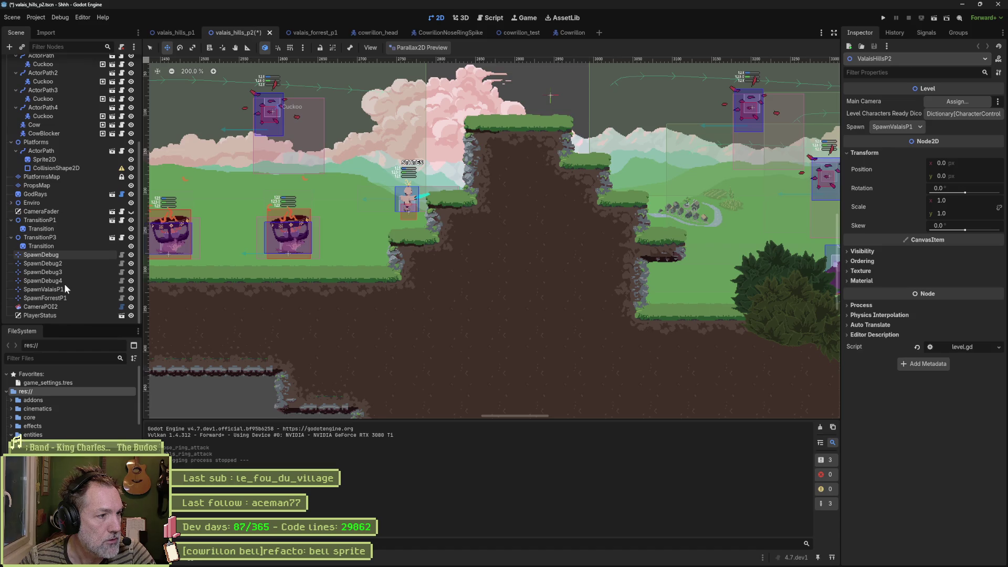
click(54, 178)
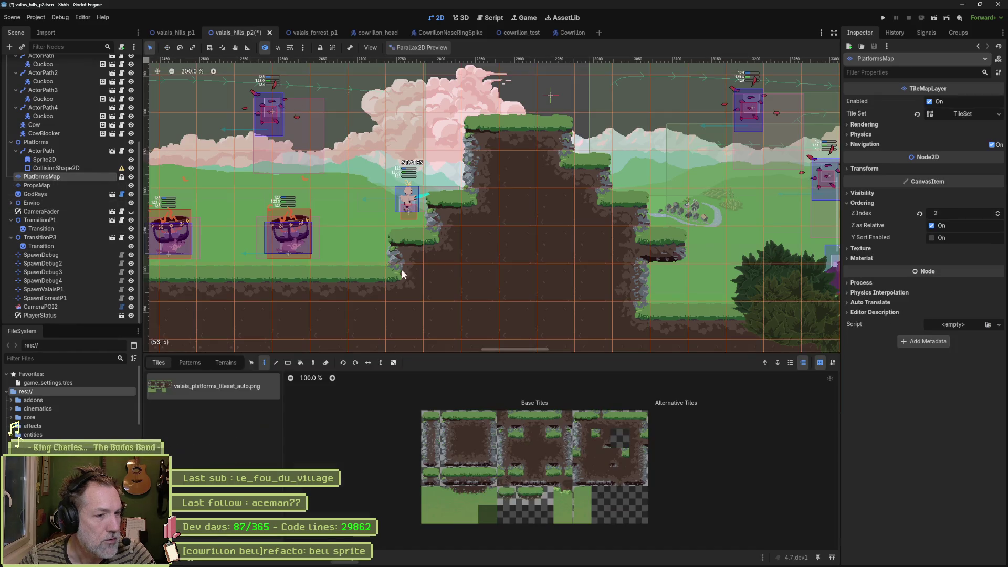
Step: Paint Terrain 0 grass-and-dirt platforms right of the level, then undo them
scroll(490, 282, down, 2)
scroll(638, 294, up, 2)
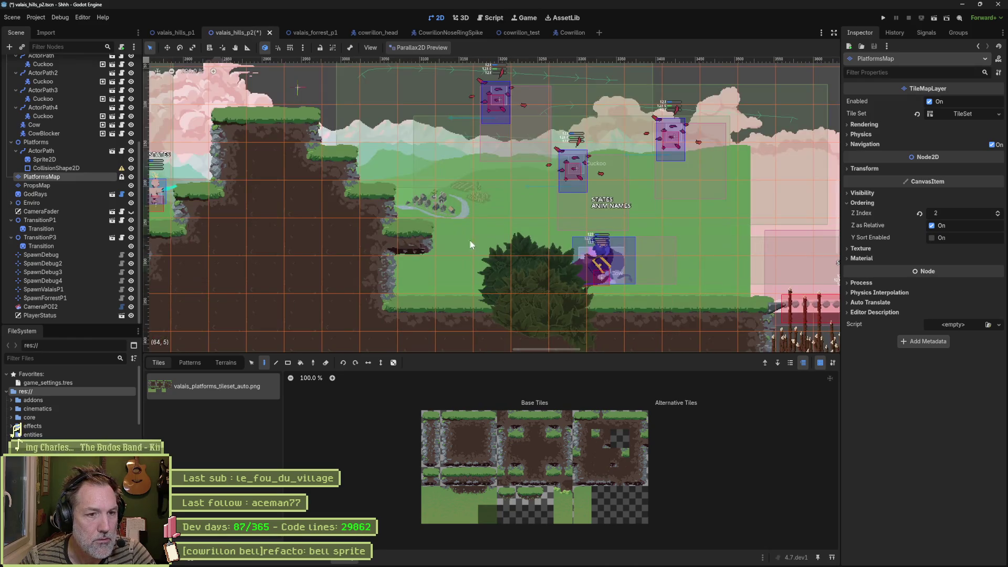
scroll(473, 260, down, 2)
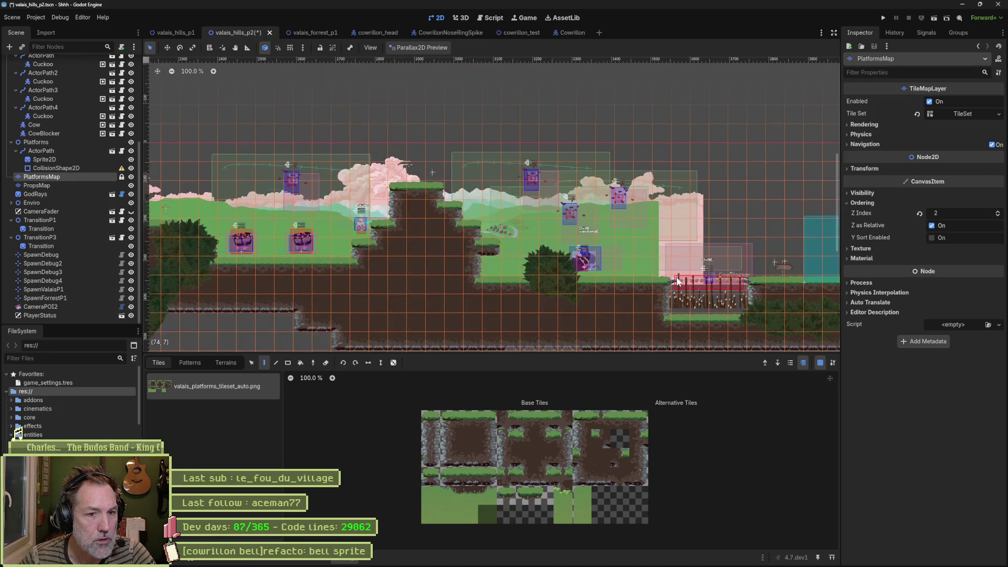
scroll(473, 259, right, 10)
click(226, 363)
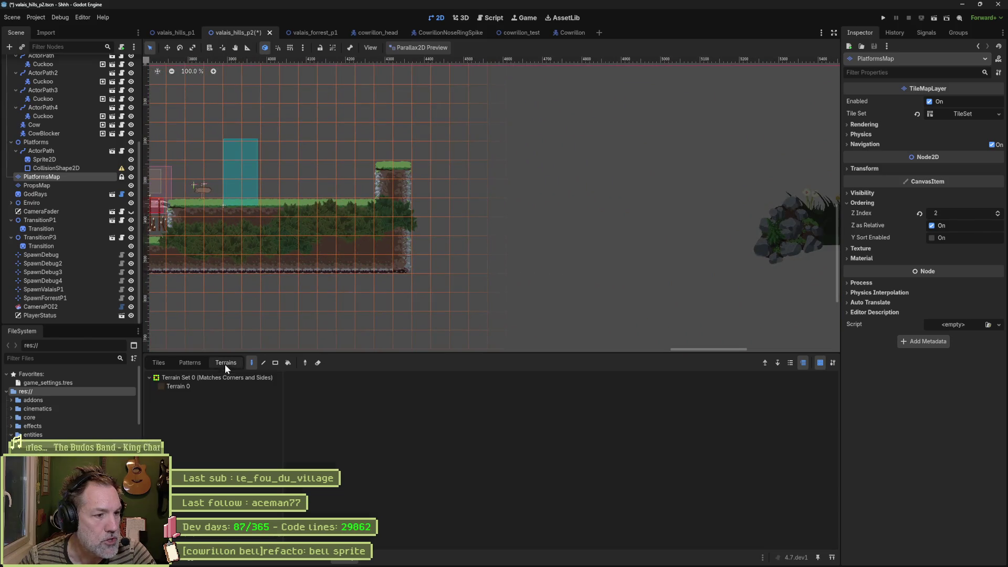
click(189, 386)
mouse_move(521, 284)
mouse_down()
mouse_move(570, 255)
mouse_move(586, 269)
mouse_move(646, 249)
mouse_move(669, 282)
mouse_move(577, 310)
mouse_move(364, 326)
mouse_move(588, 333)
mouse_up()
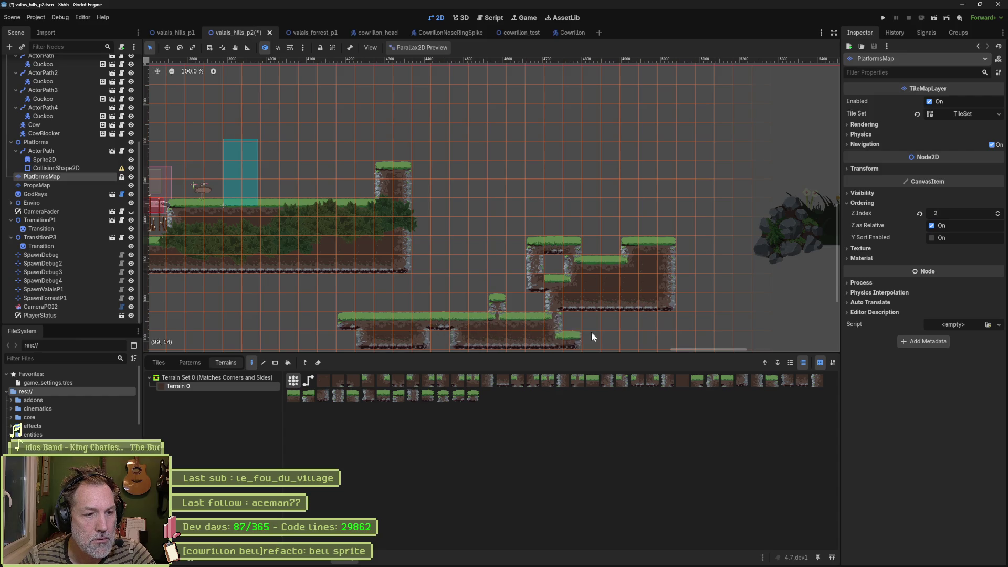
key(ctrl+z)
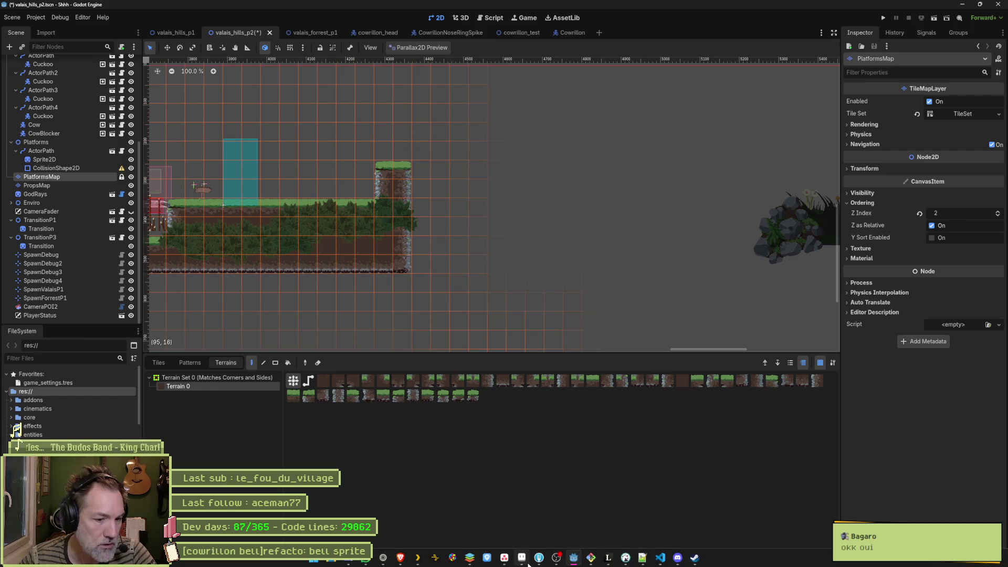
Step: Pick a single tile from the platforms atlas, then minimise Godot and switch to Aseprite
mouse_move(528, 564)
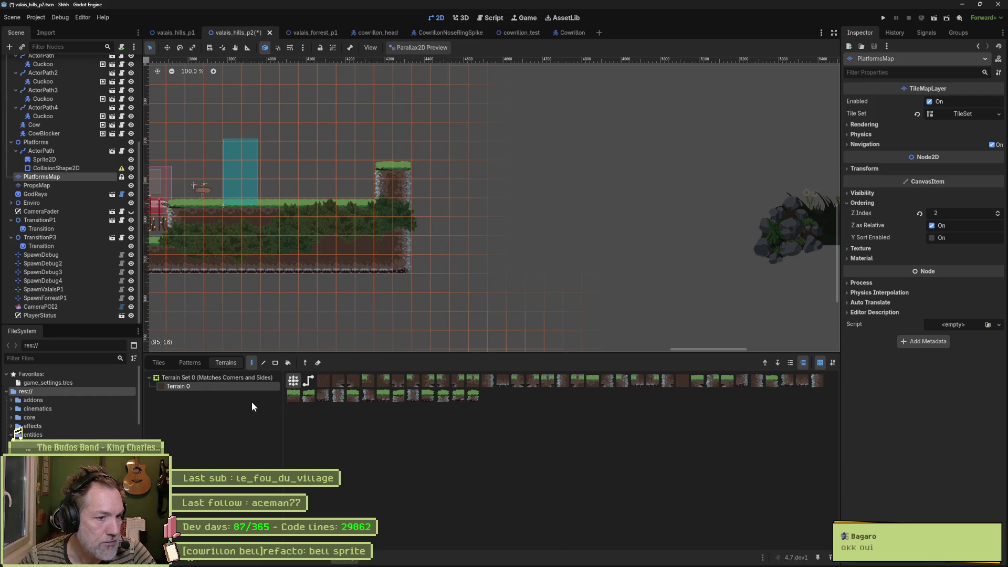
click(167, 364)
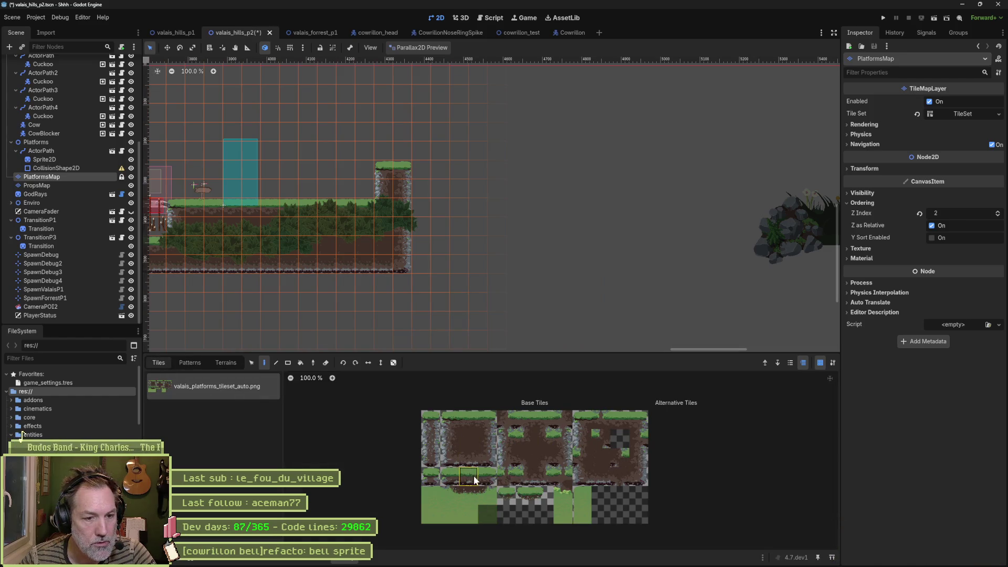
click(638, 458)
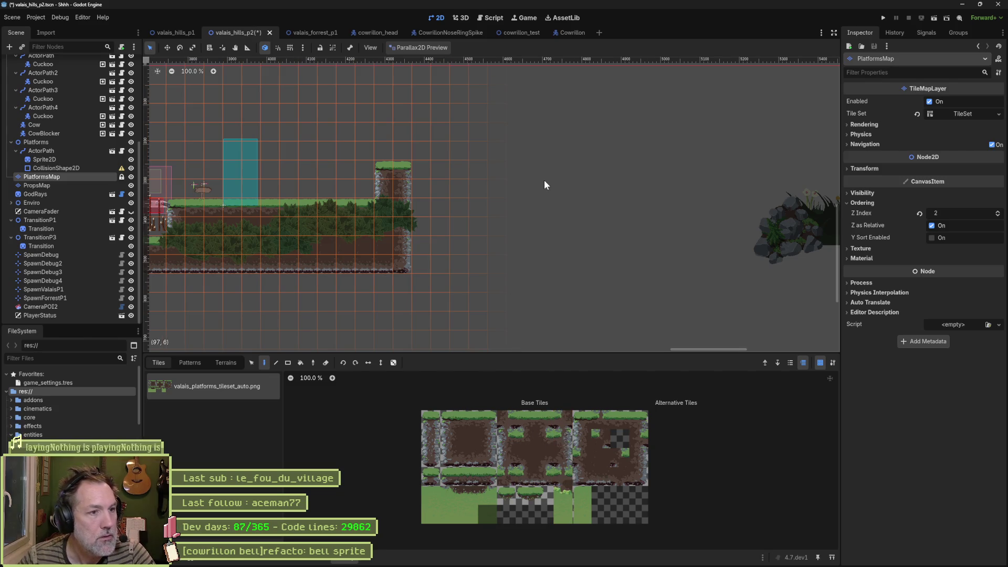
click(962, 5)
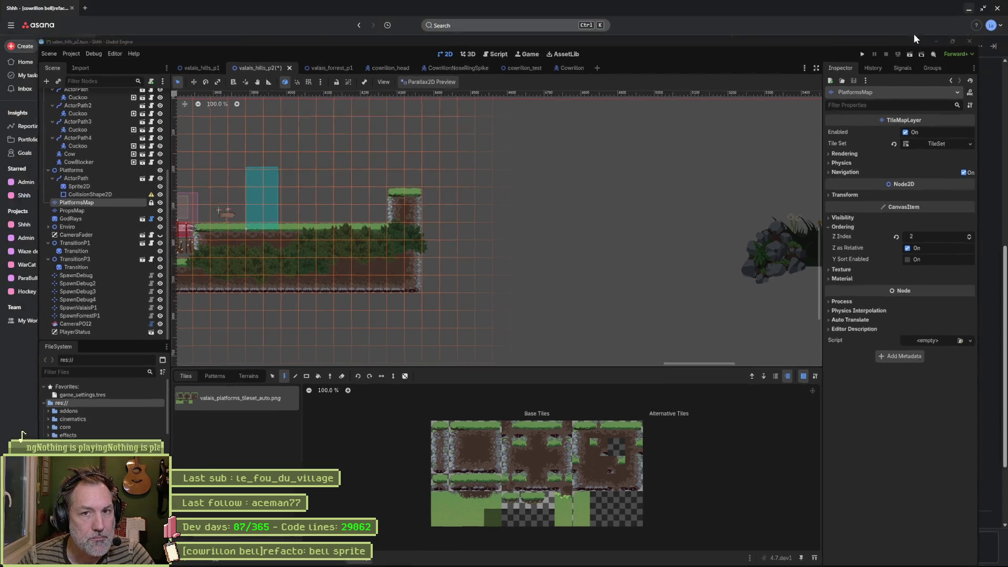
click(522, 557)
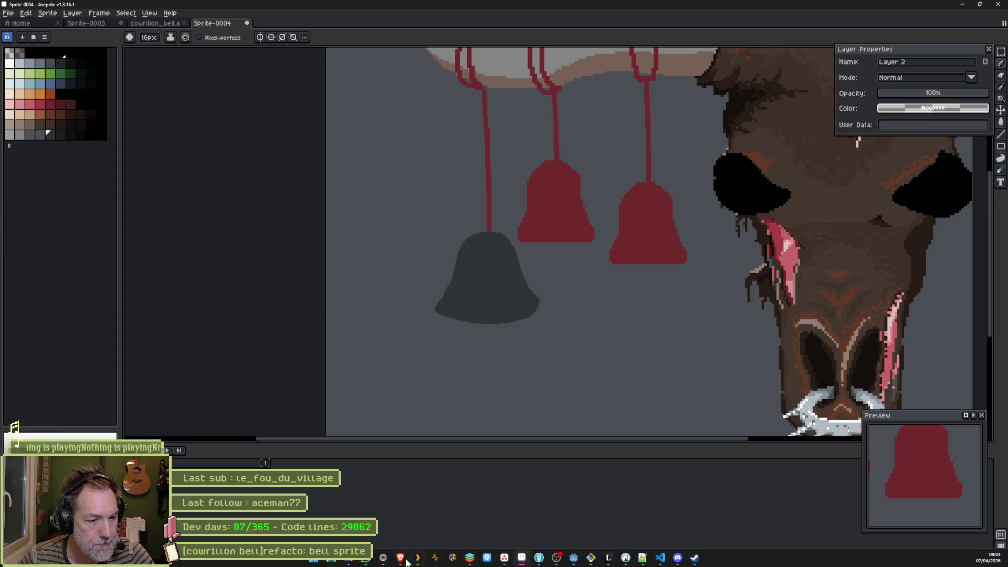
Step: Return to the browser and switch to the DuckDuckGo church bell vector image results
click(383, 557)
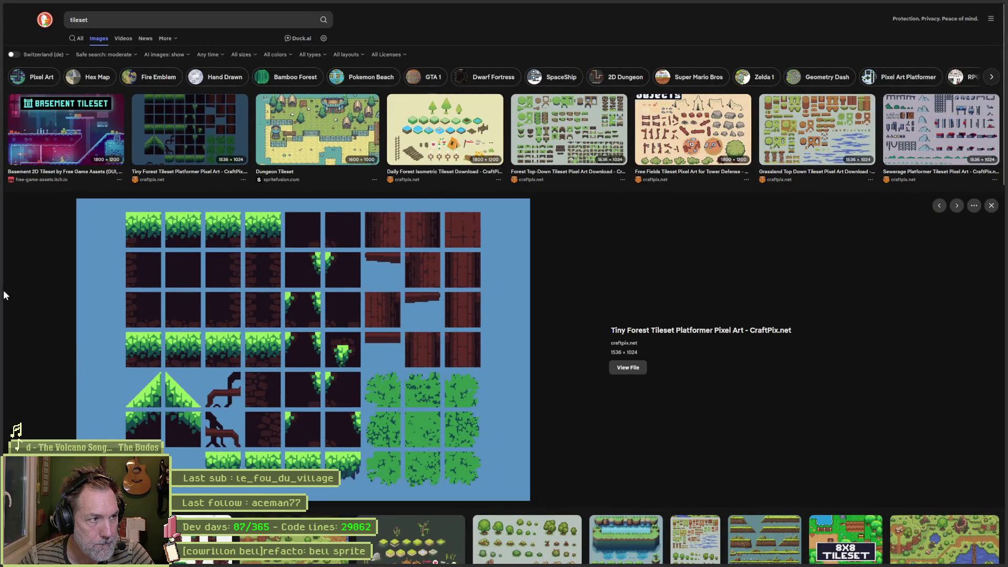
key(alt+Left)
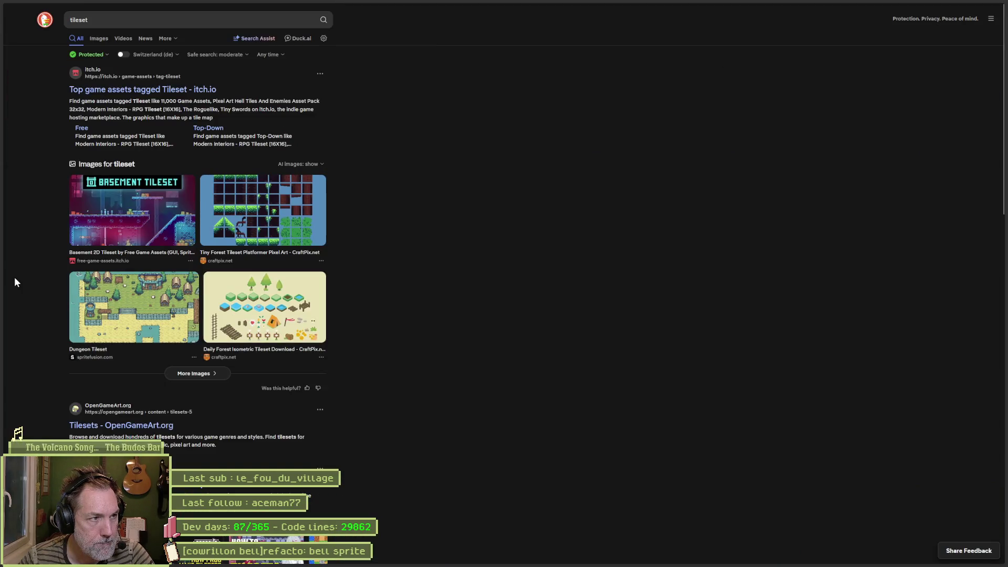
key(alt+Tab)
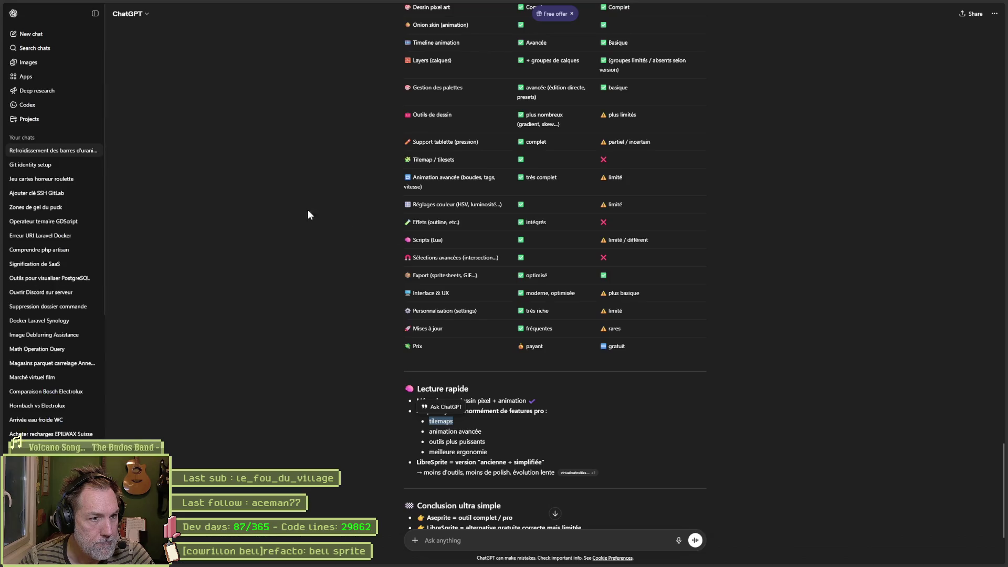
mouse_move(24, 113)
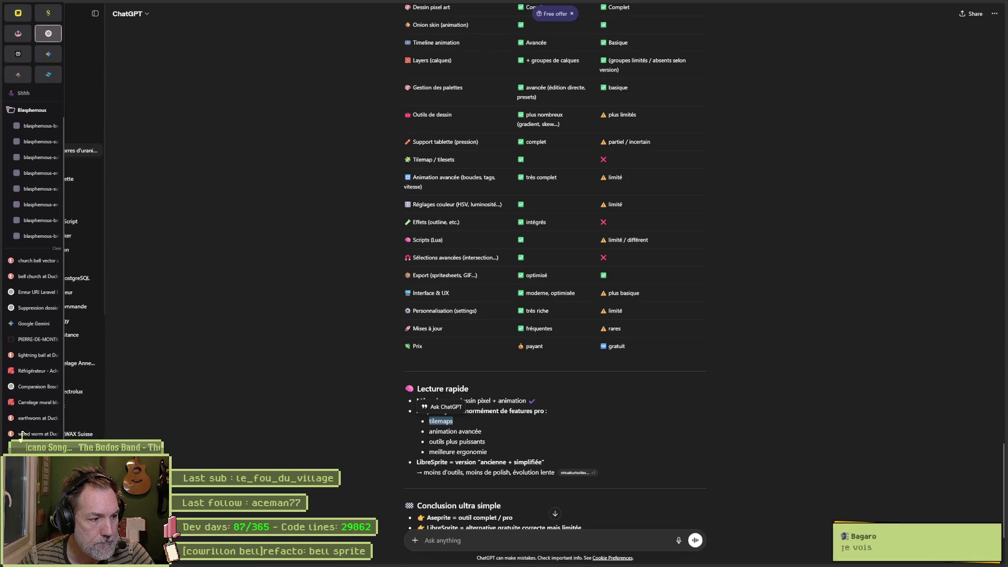
click(31, 261)
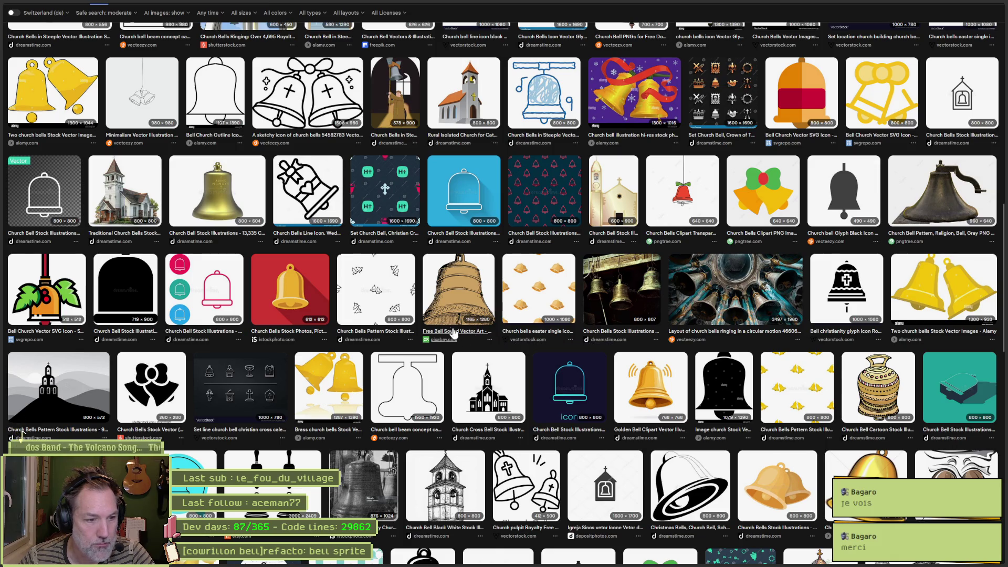
Step: Preview the striped Brass bell tower image, screenshot that region, and return to Aseprite
scroll(440, 335, down, 3)
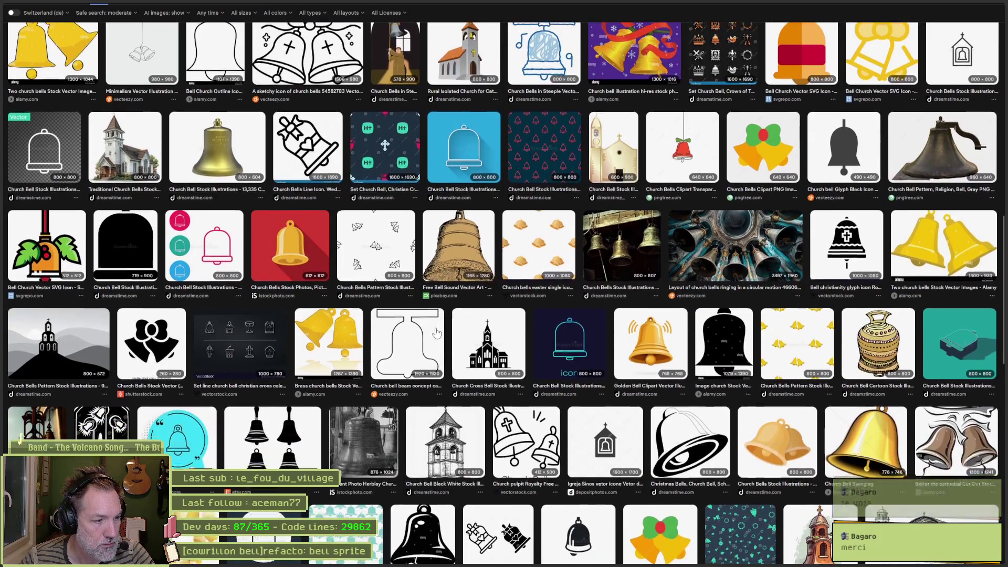
scroll(459, 331, down, 2)
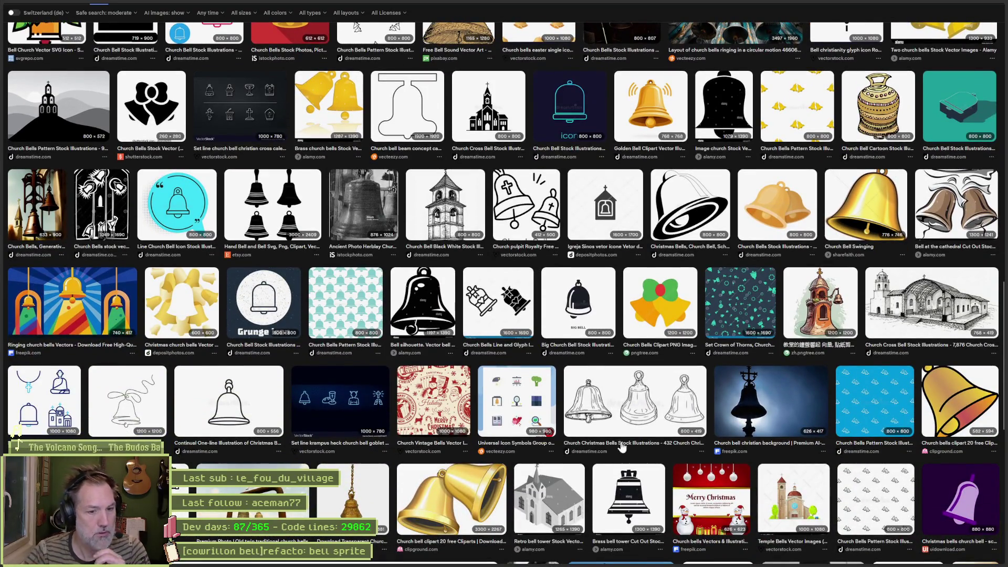
click(649, 492)
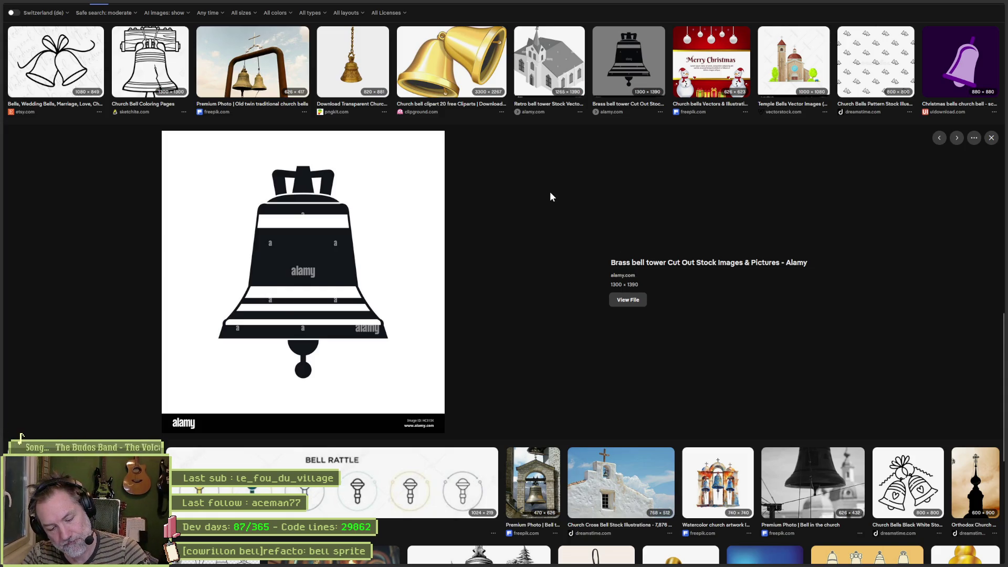
key(super+shift+s)
mouse_move(207, 163)
mouse_down()
mouse_move(391, 345)
mouse_move(383, 382)
mouse_move(392, 378)
mouse_up()
mouse_move(625, 557)
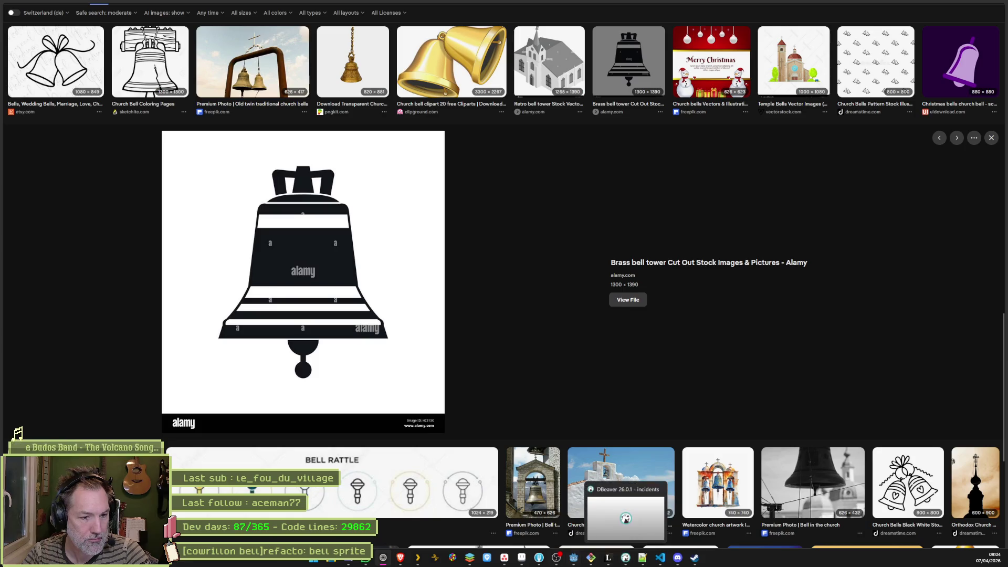
click(521, 558)
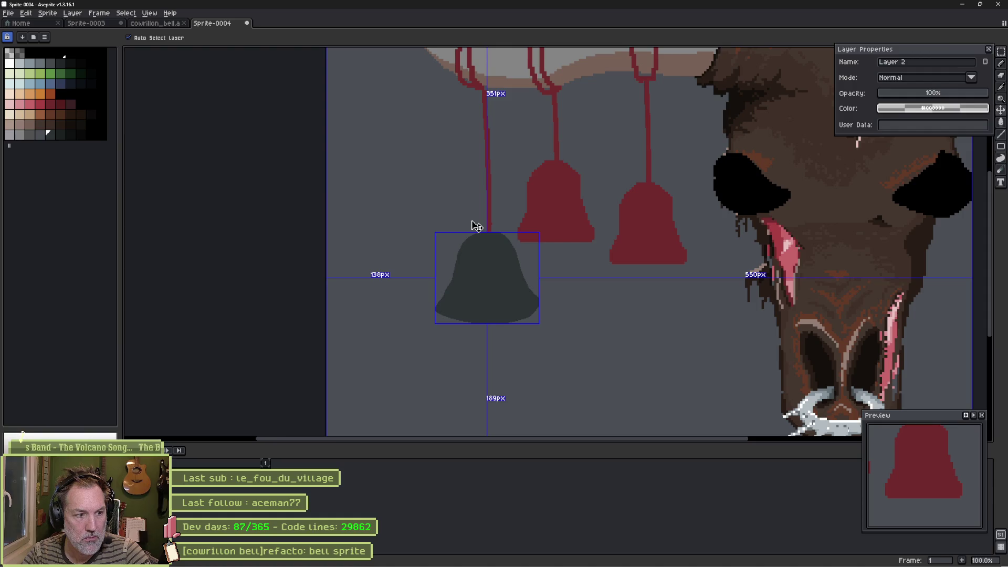
Step: Create a new 469×545 sprite and paste the captured bell into it
key(ctrl+n)
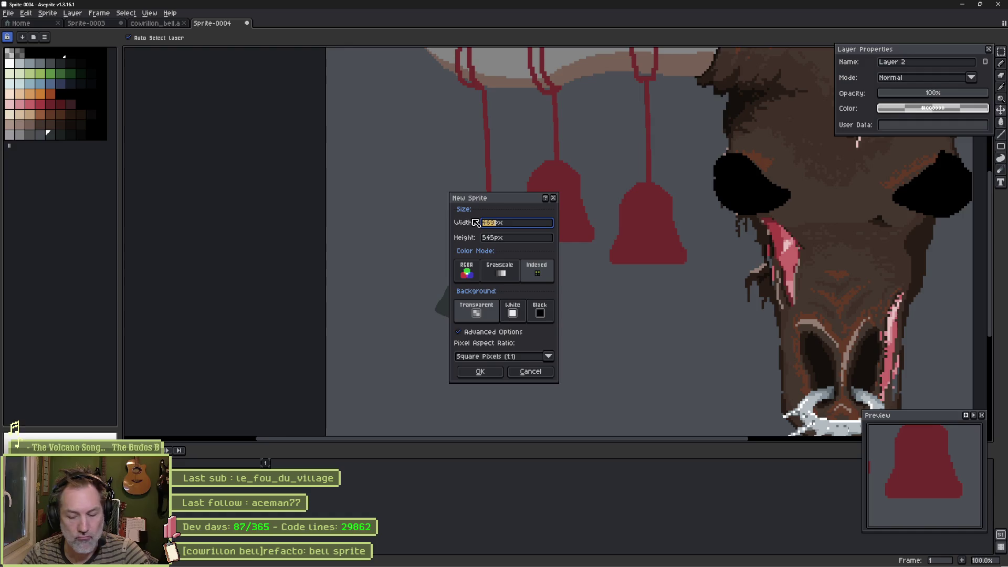
key(Return)
key(ctrl+v)
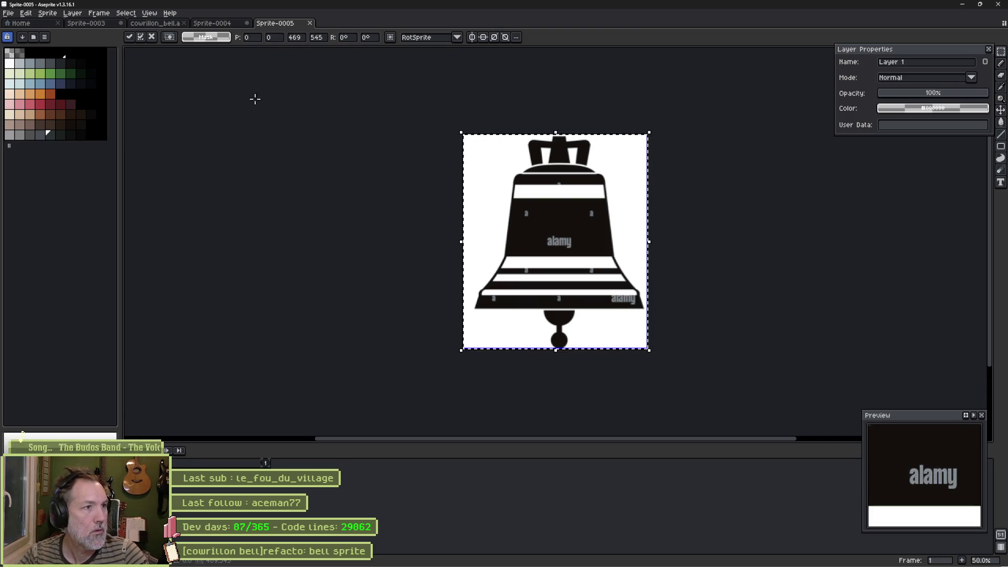
click(158, 39)
Step: Paste the 64×64 red bell as a size reference and shrink the captured bell to about 55×64
click(155, 23)
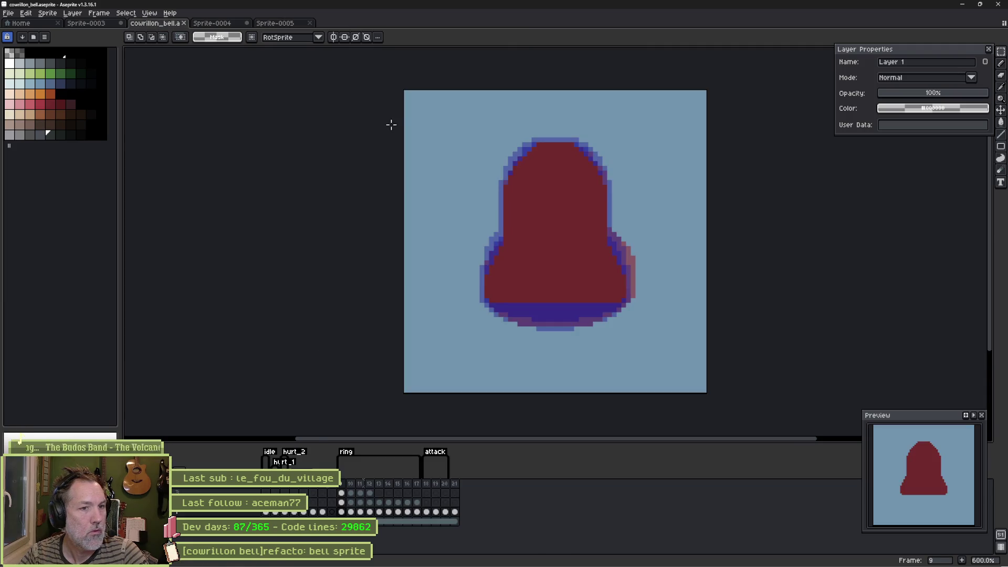
key(ctrl+a)
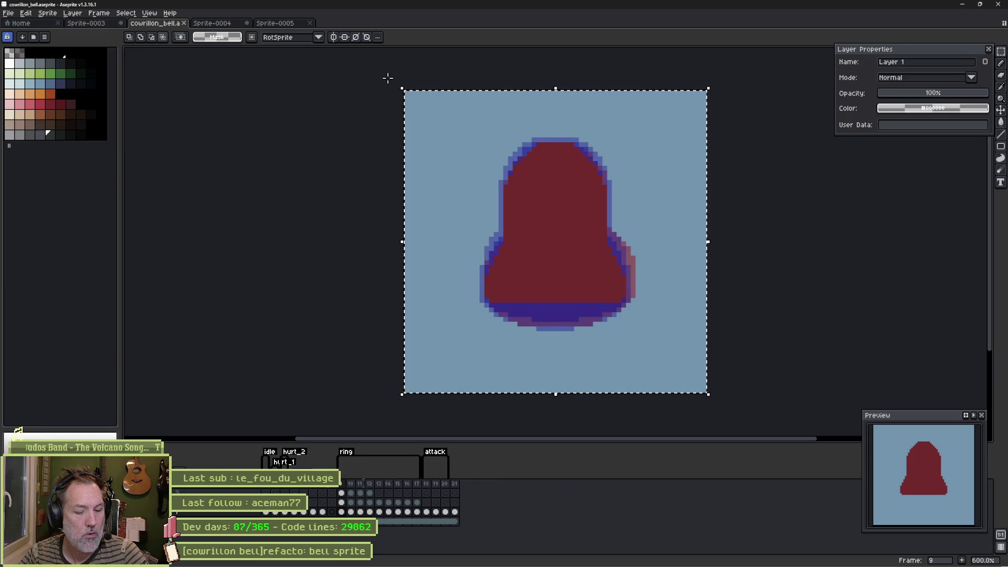
click(278, 25)
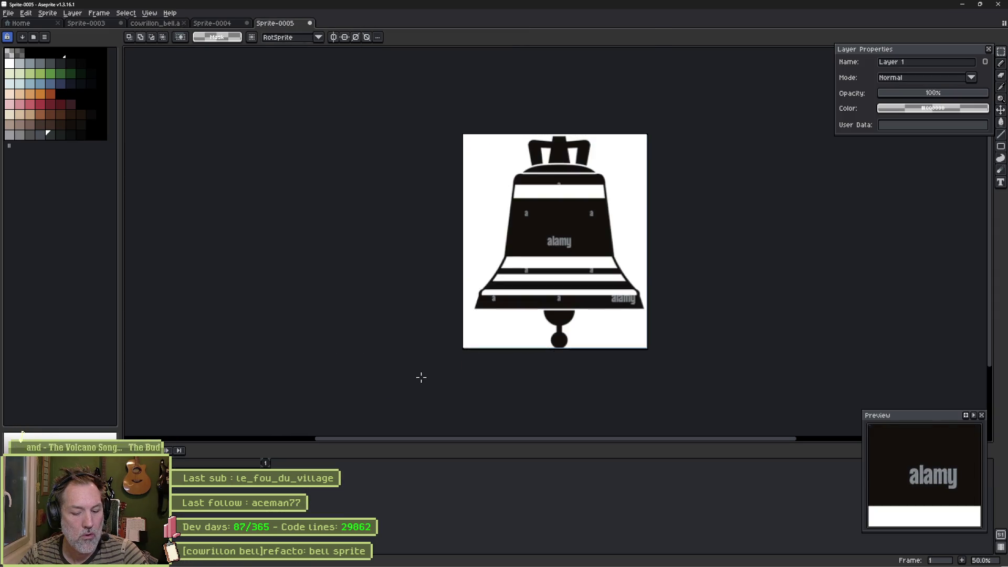
key(ctrl+v)
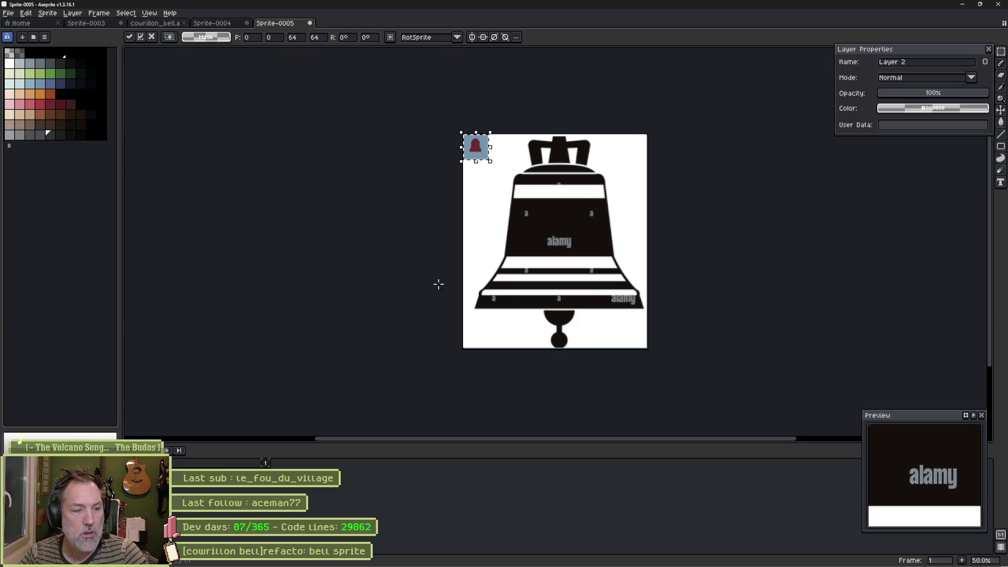
click(265, 486)
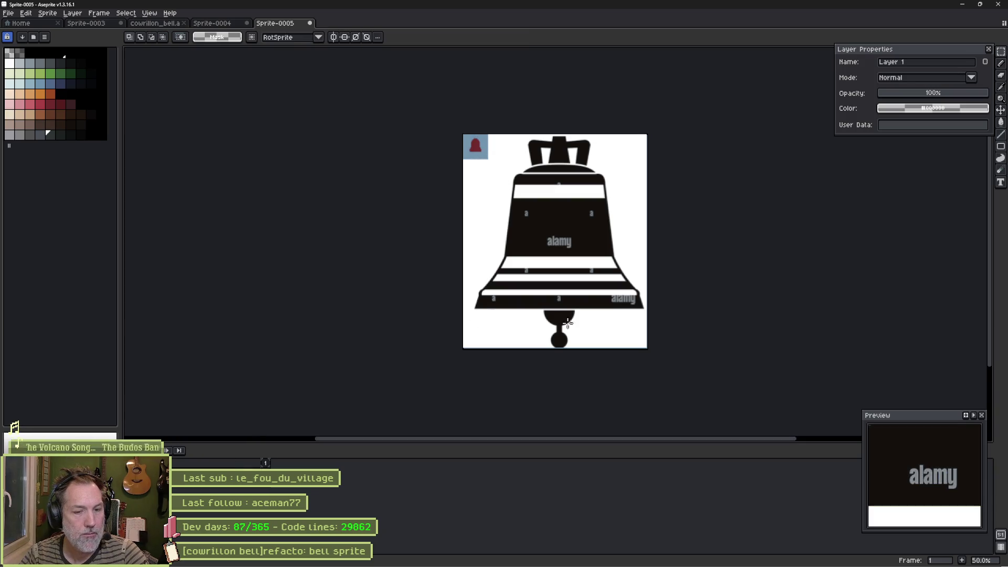
drag(648, 349, 487, 160)
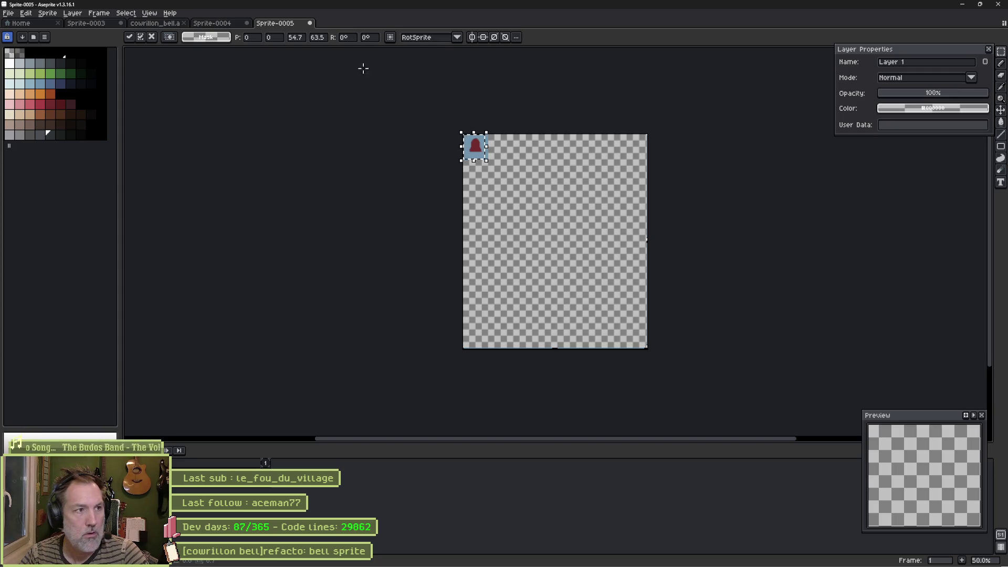
click(217, 25)
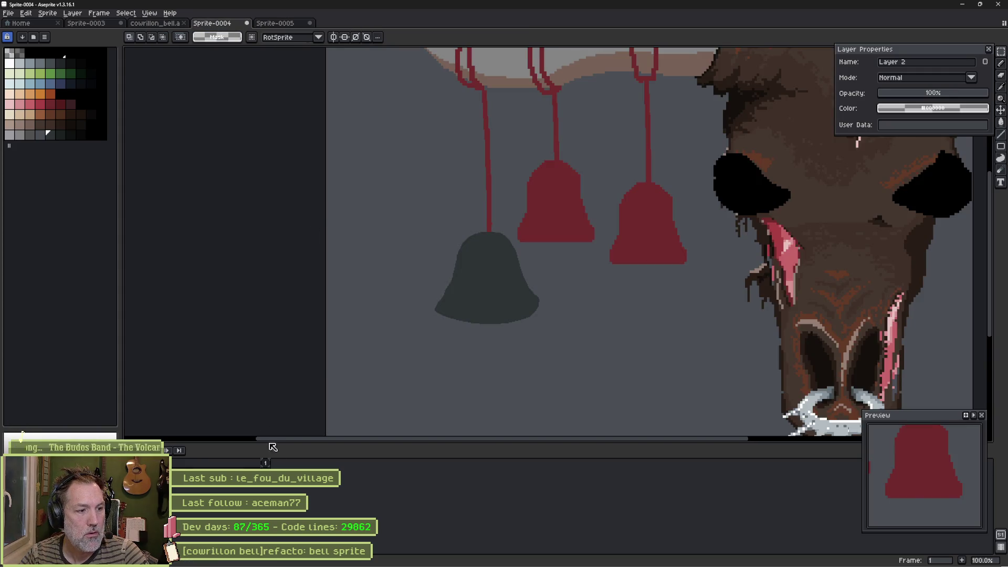
Step: Paste the shrunken black-and-white bell onto a new layer in cowrillon_bell, nudged two pixels right
click(157, 24)
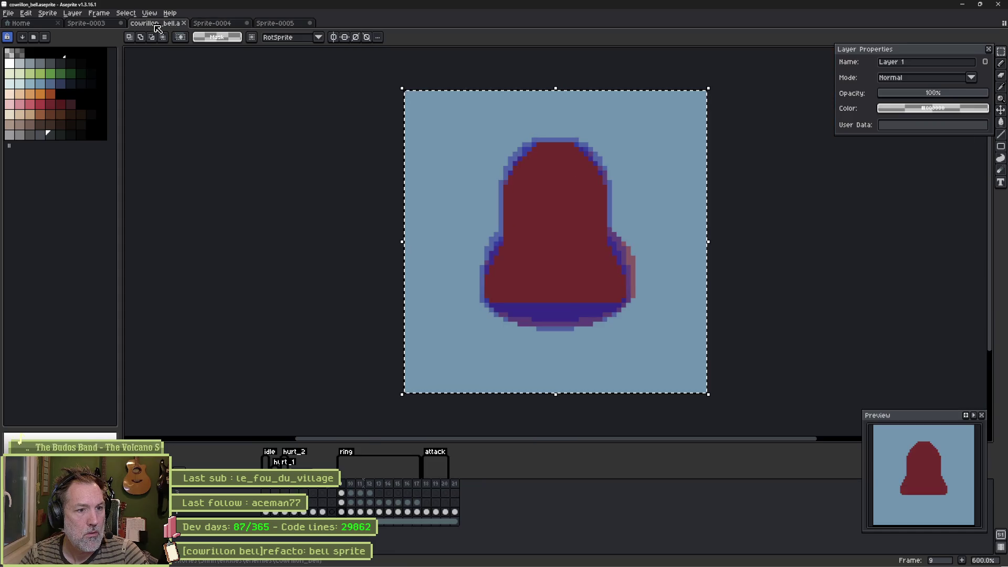
key(ctrl+d)
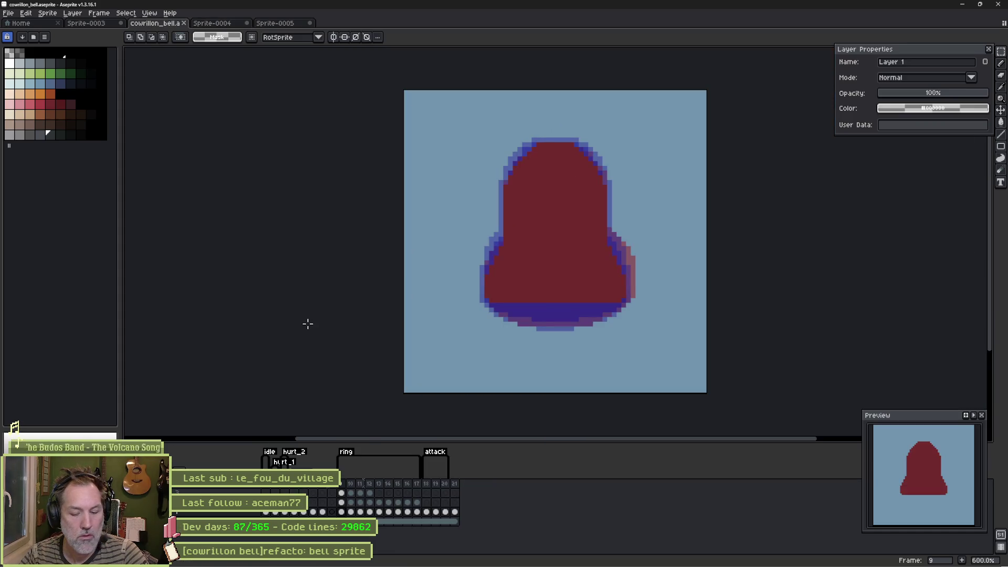
key(shift+n)
key(ctrl+v)
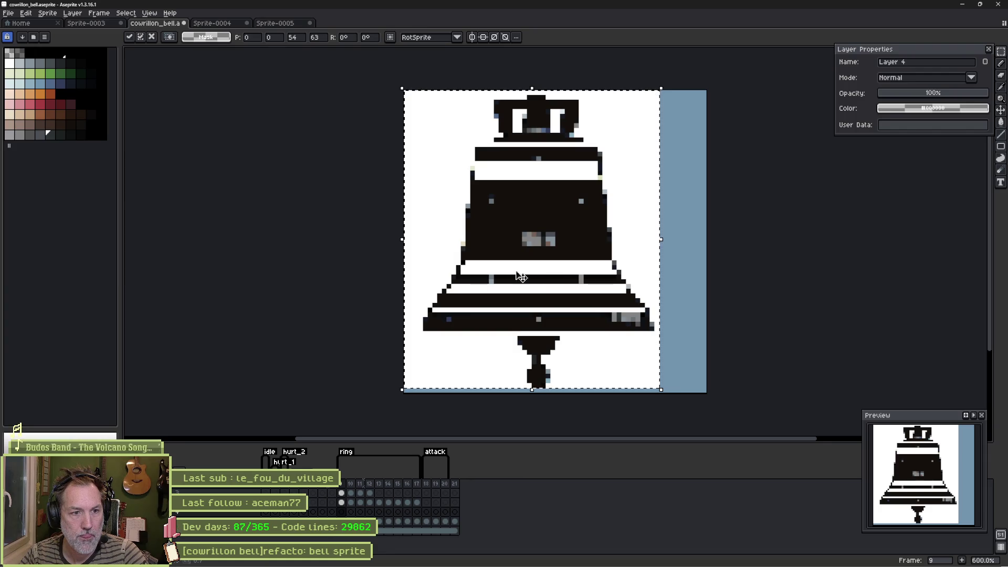
drag(567, 294, 569, 290)
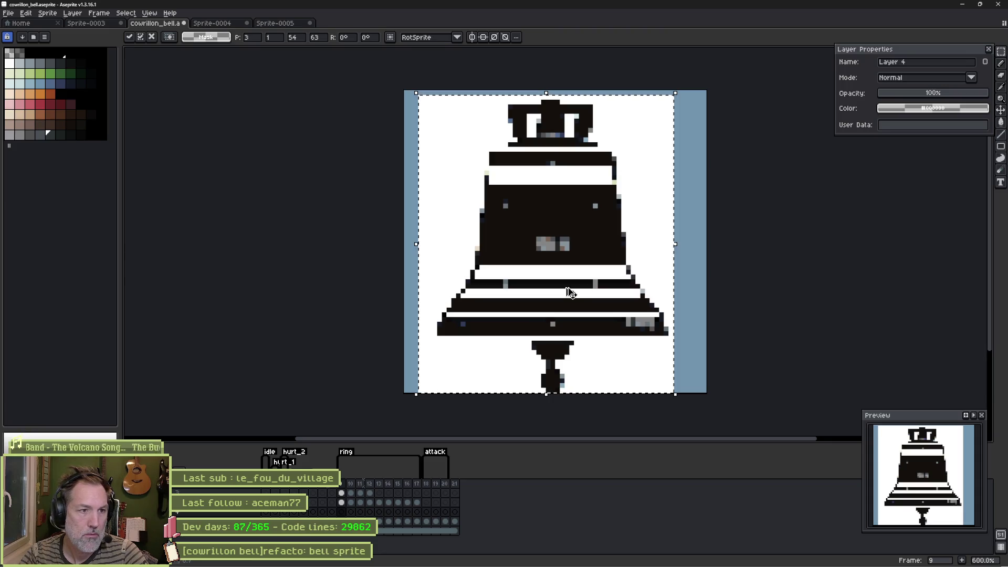
key(Return)
key(ctrl+apostrophe)
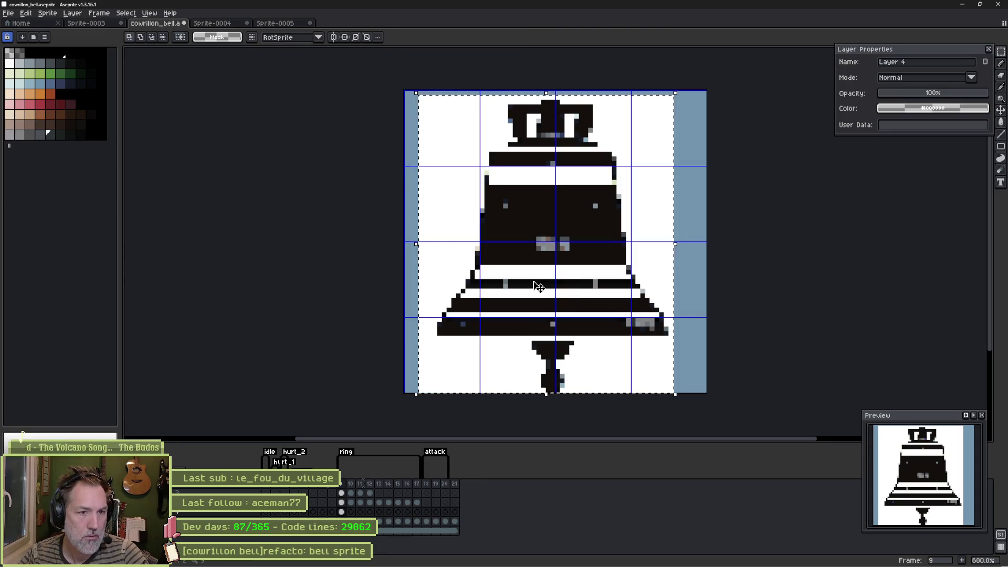
drag(538, 286, 541, 286)
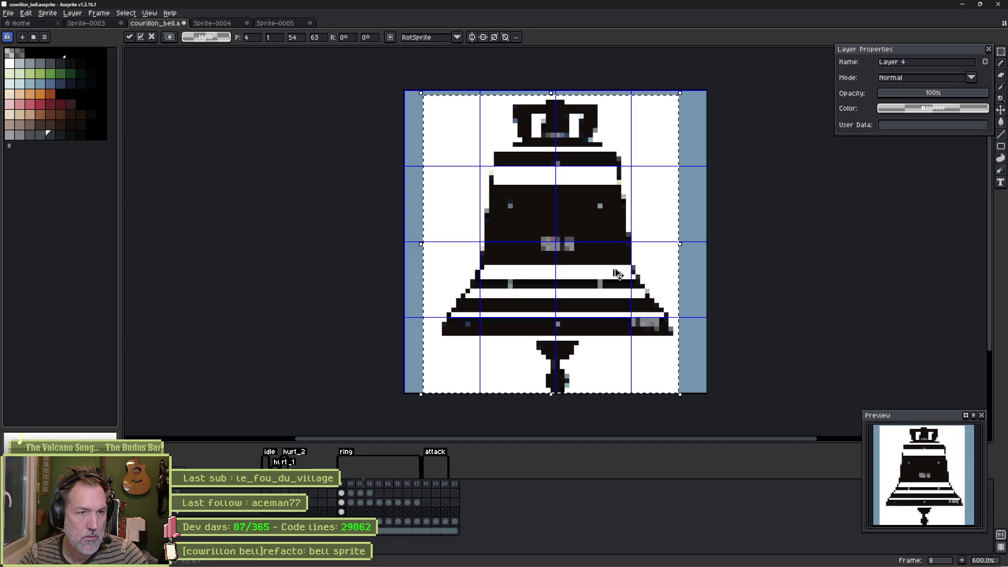
key(Return)
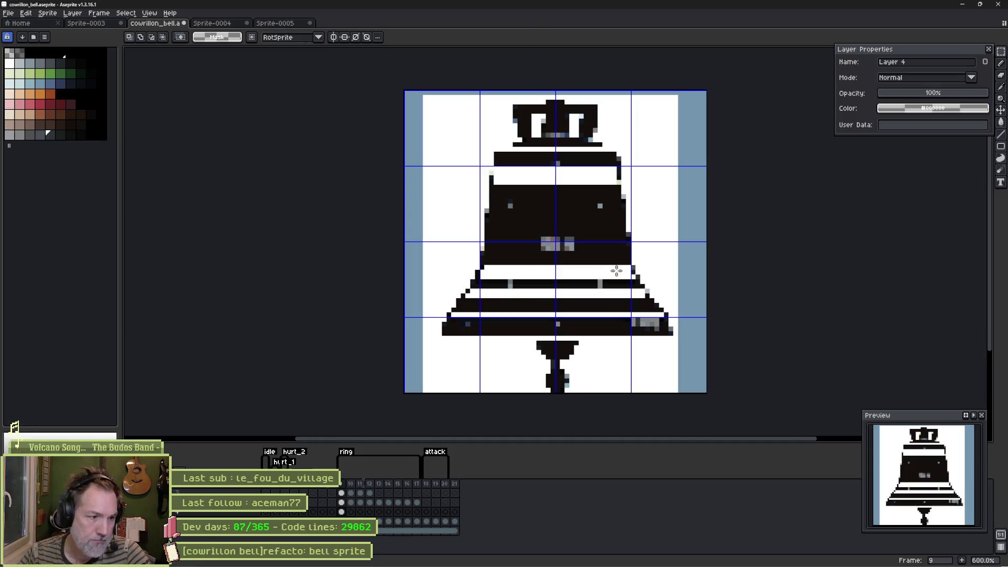
Step: Name the layer 'bell ref', add another empty layer, and select its frame 9 cel
double_click(210, 514)
text(bell ref)
key(Return)
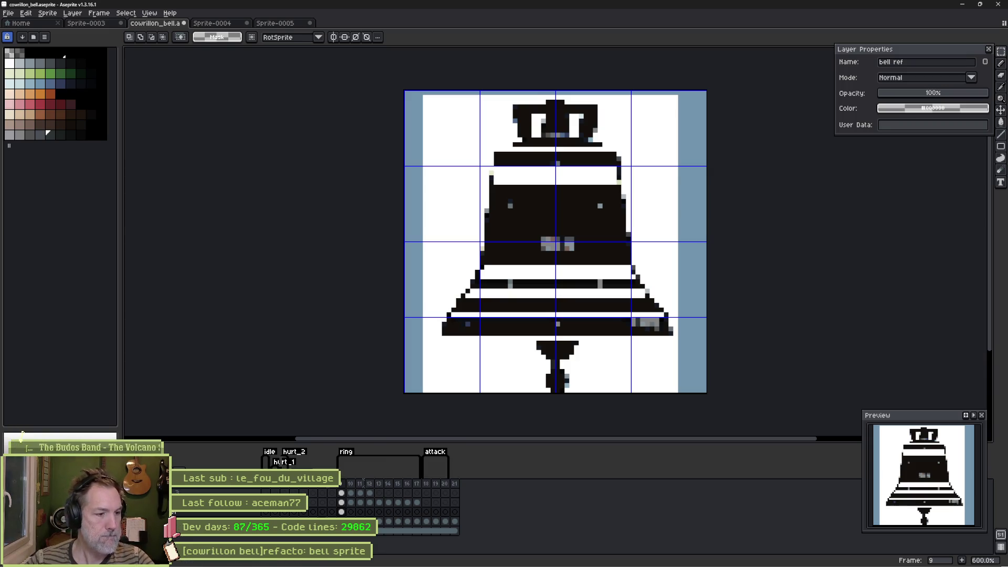
click(235, 513)
key(shift+n)
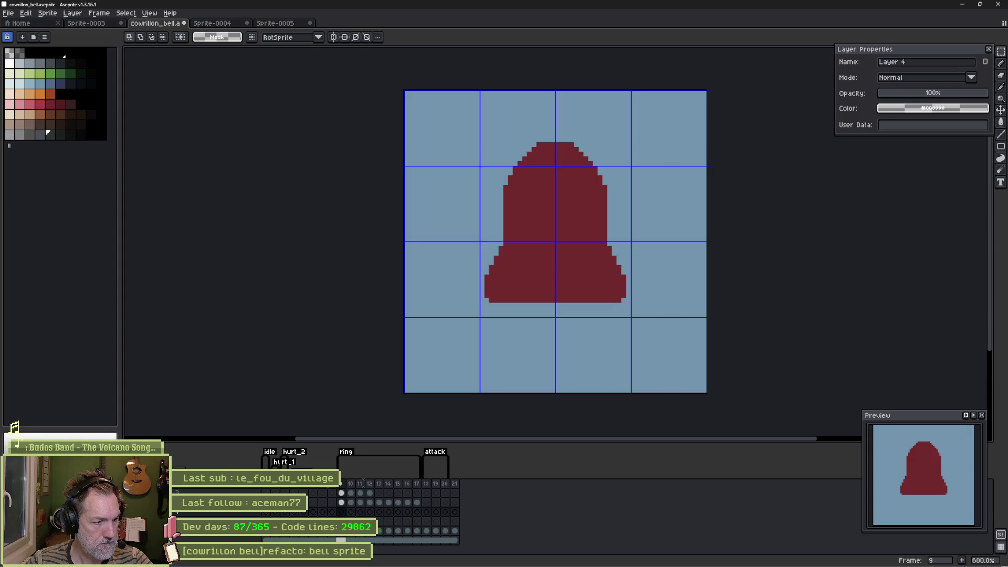
key(ctrl+z)
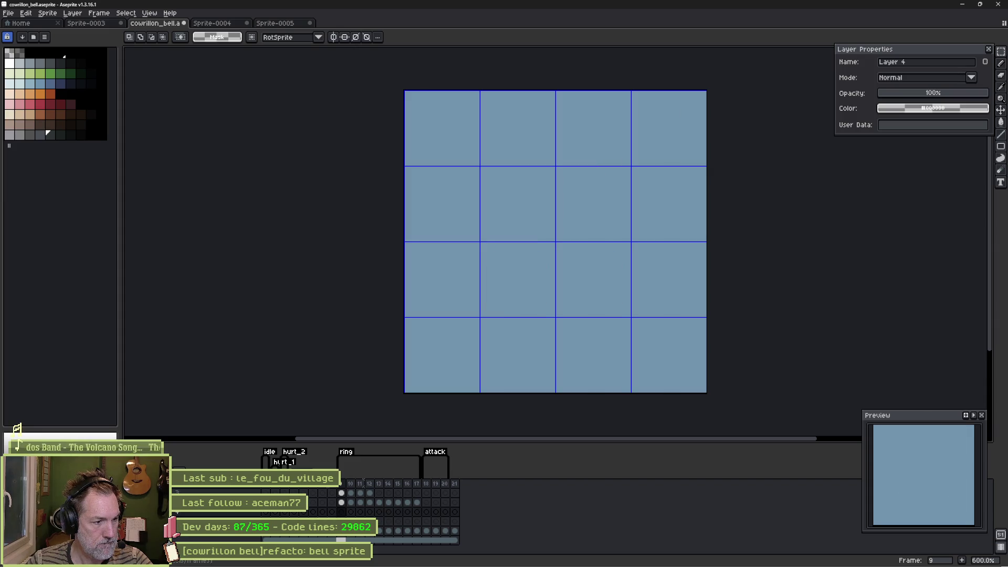
key(ctrl+z)
click(344, 514)
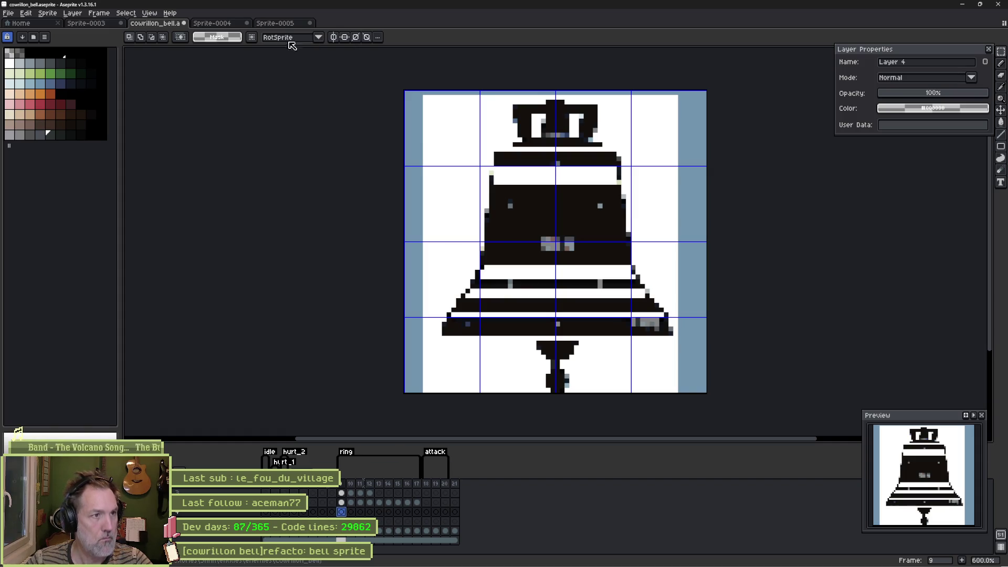
scroll(551, 159, up, 1)
key(b)
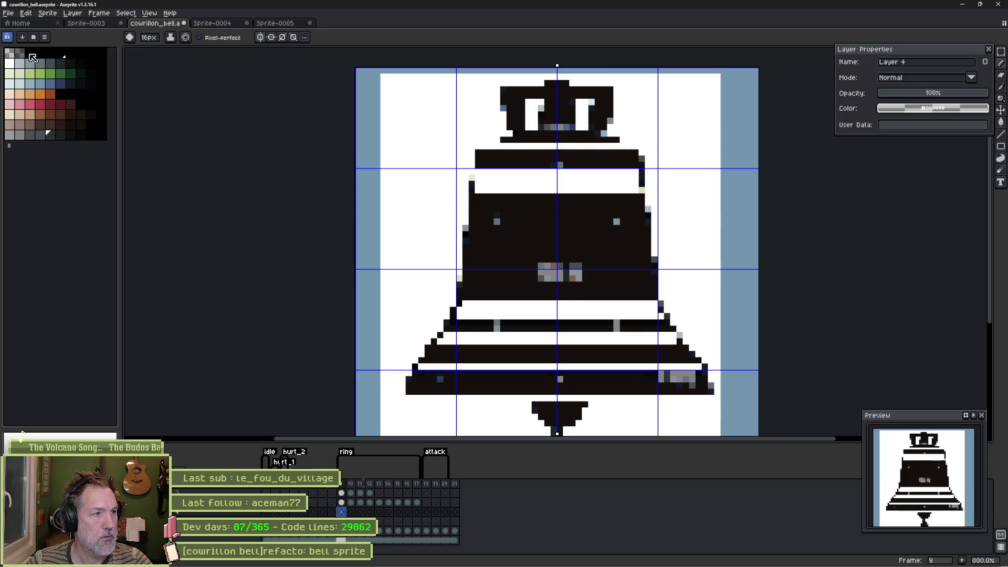
Step: With a grey colour and smaller brush, pencil the missing outline pixels up to the crown
click(40, 135)
key(minus)
key(minus)
key(minus)
key(minus)
key(minus)
key(minus)
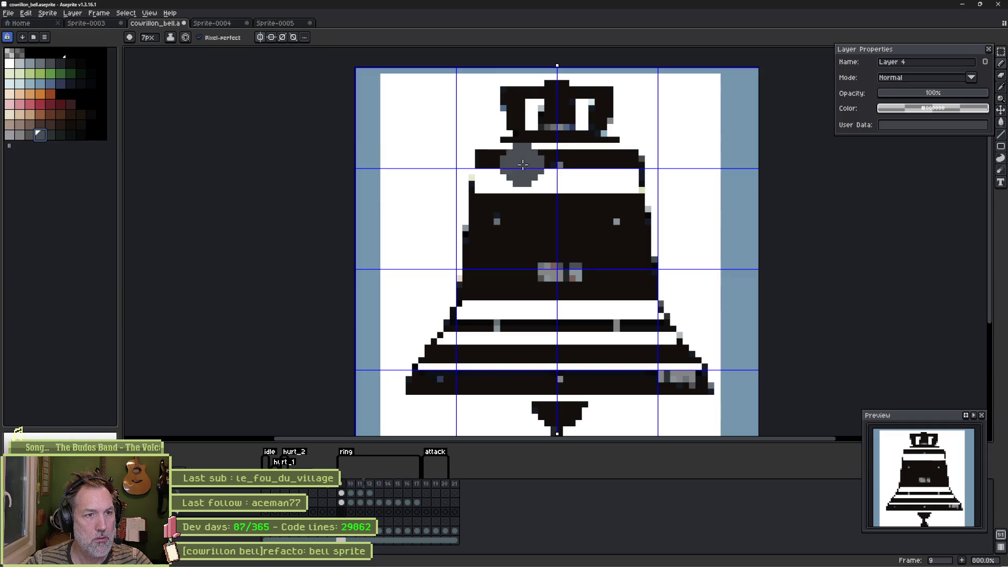
key(minus)
key(minus)
key(minus)
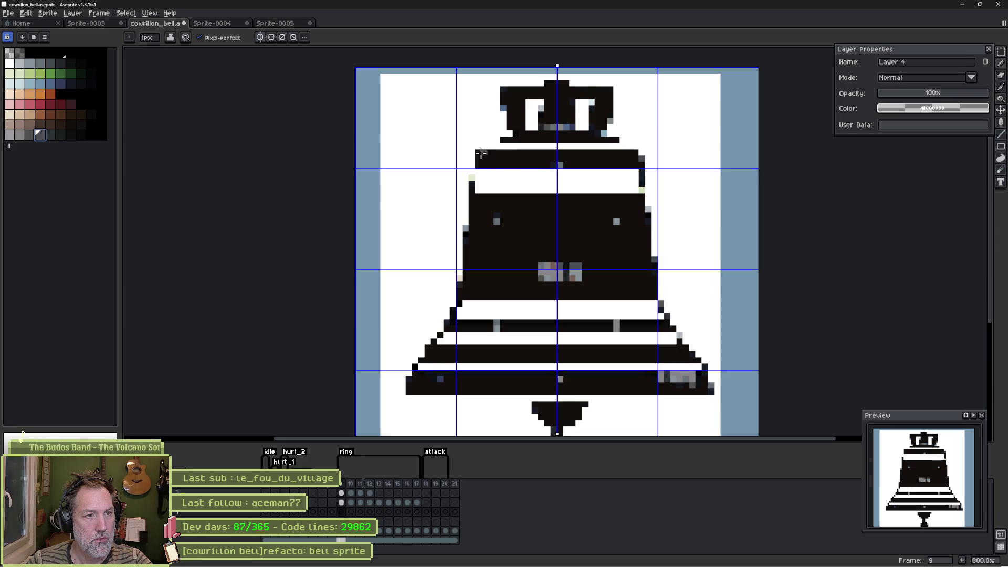
mouse_move(480, 154)
mouse_down()
mouse_move(457, 304)
mouse_move(409, 389)
mouse_move(554, 391)
mouse_up()
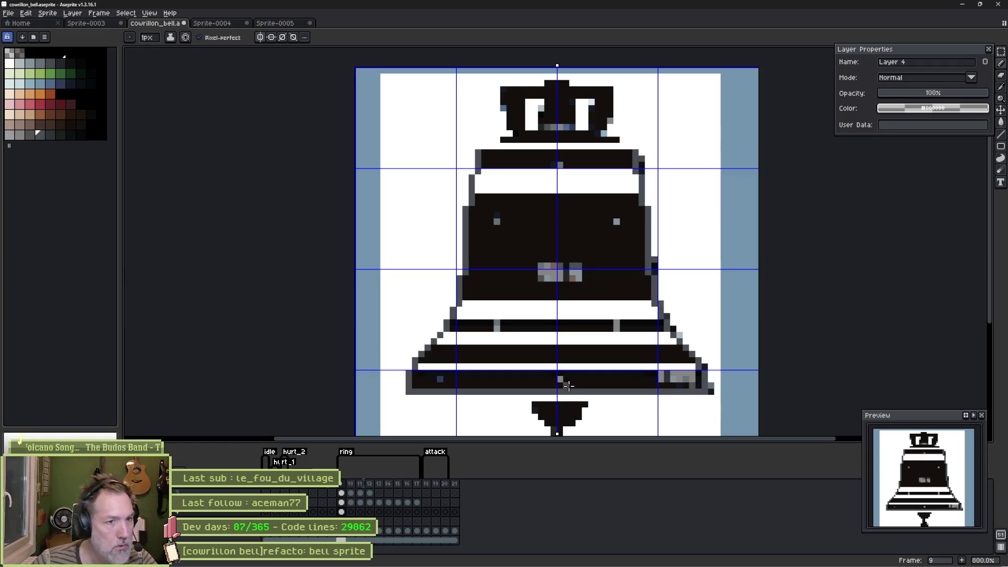
drag(478, 150, 506, 139)
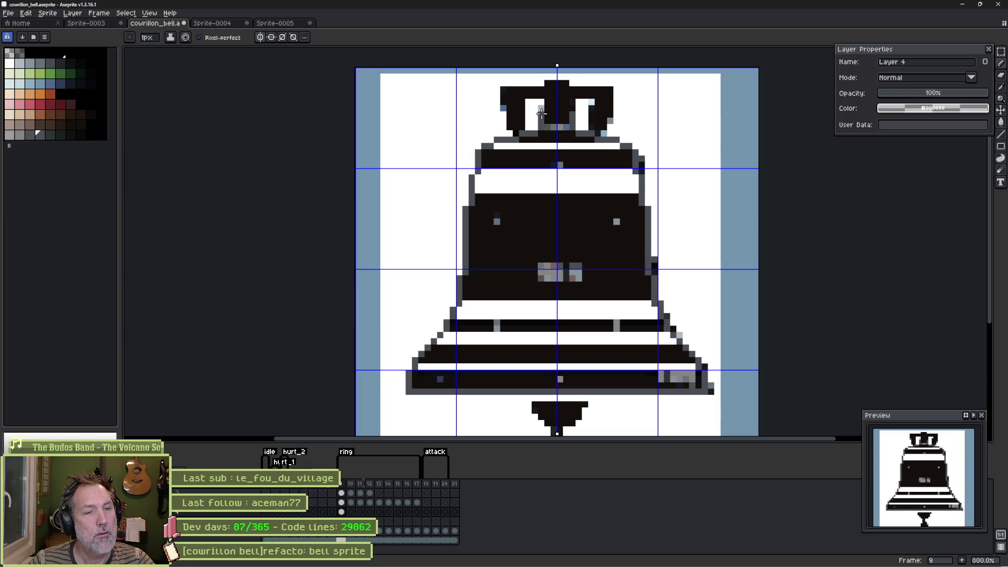
click(544, 110)
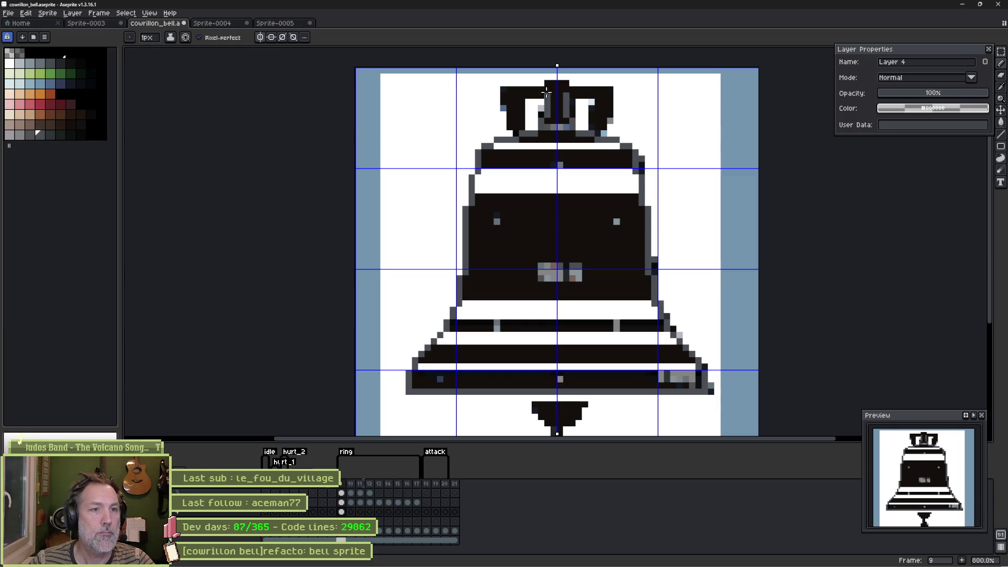
click(548, 83)
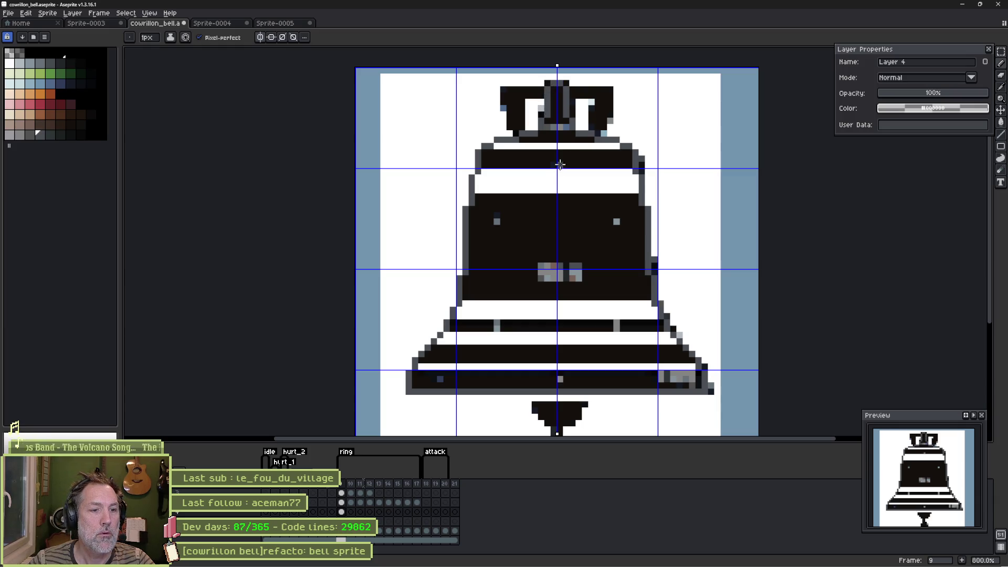
Step: Paint-bucket the bell body dark grey and check it with the other layers hidden
key(g)
click(535, 199)
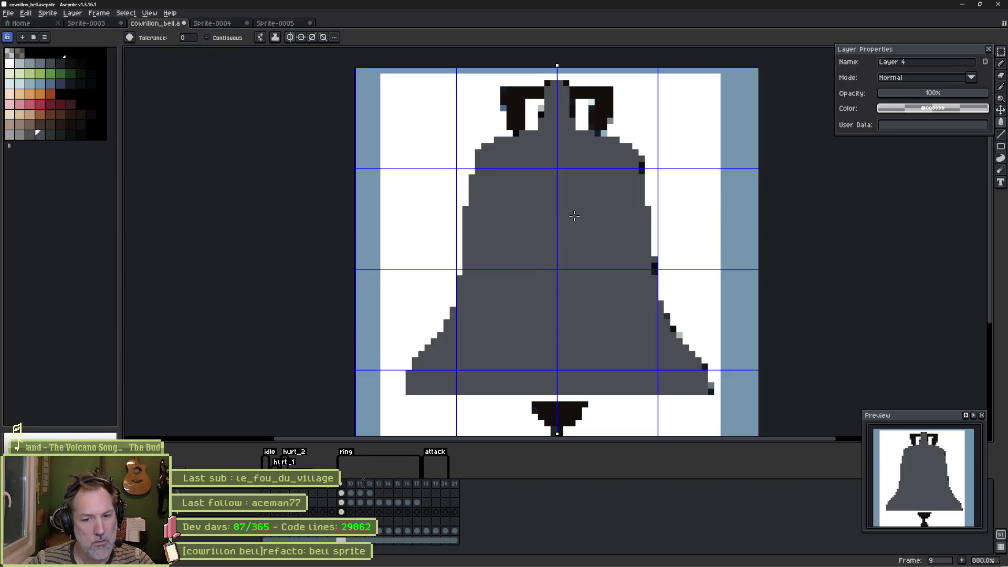
click(16, 494)
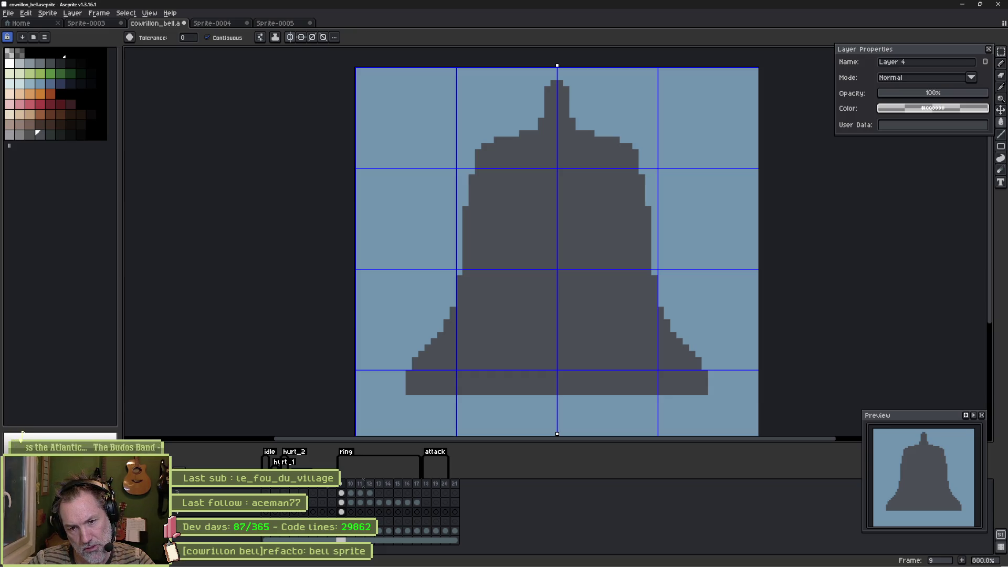
click(16, 494)
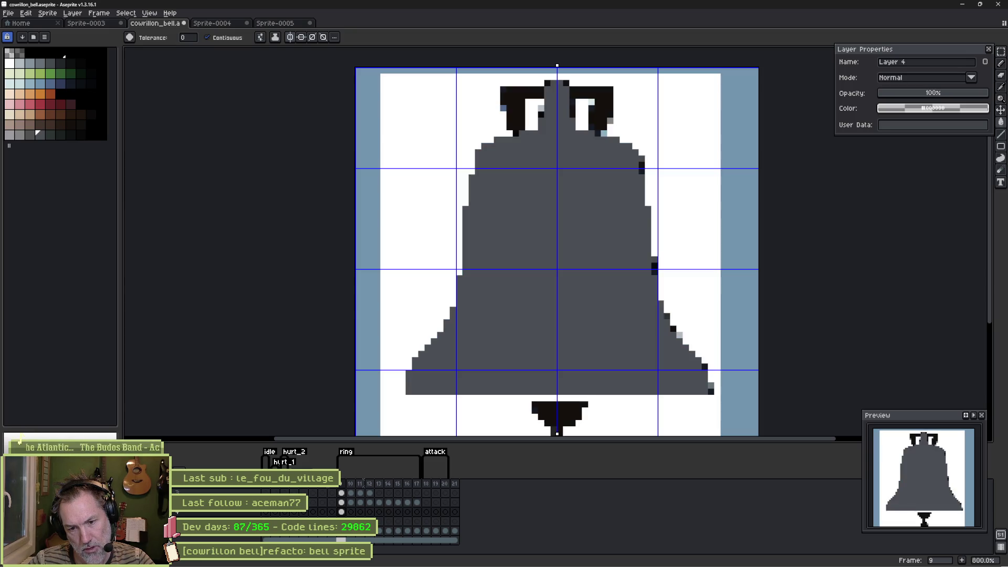
Step: Leave only the grey bell silhouette visible and disable symmetry drawing
drag(574, 373, 518, 239)
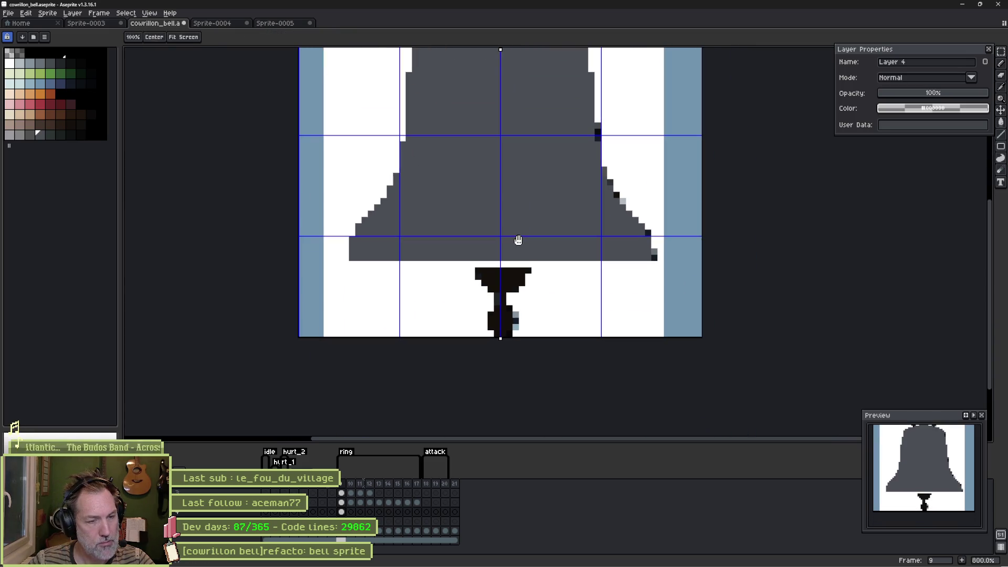
key(g)
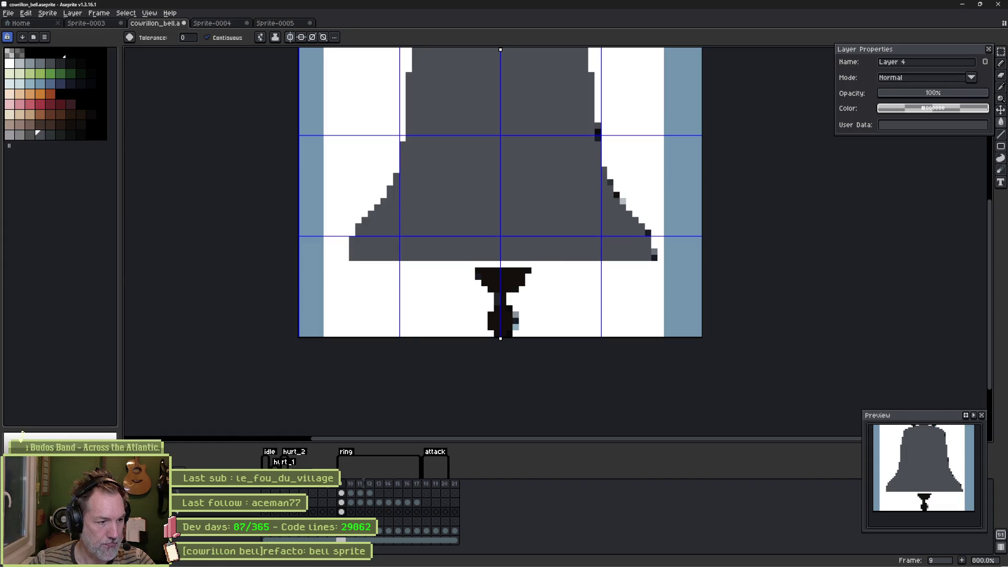
key(ctrl+z)
scroll(518, 180, up, 5)
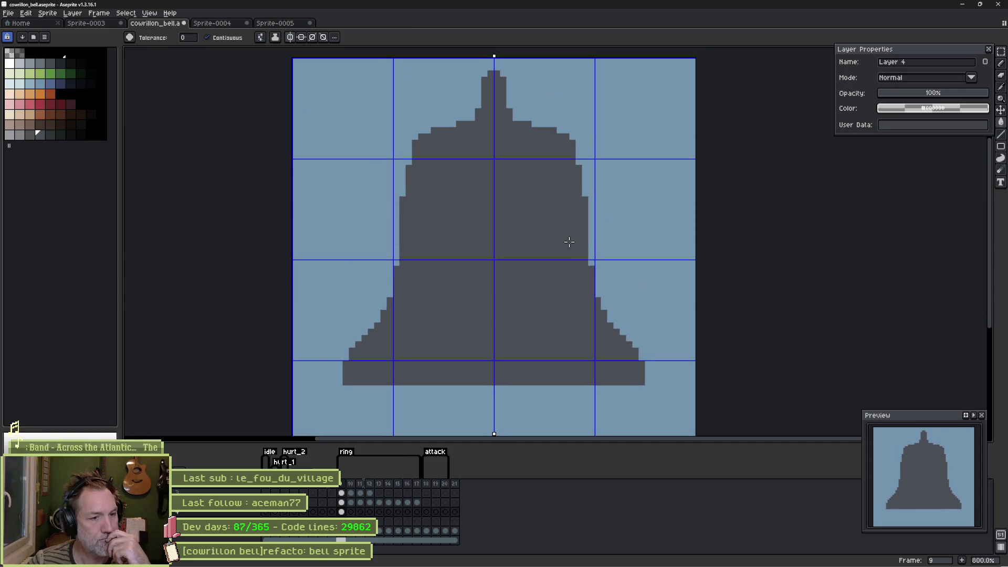
click(290, 37)
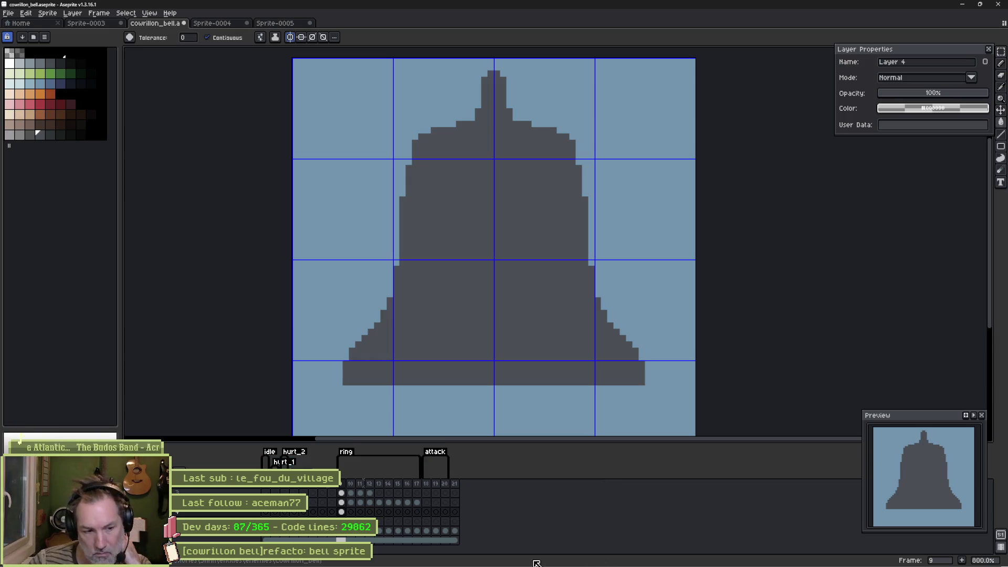
click(505, 563)
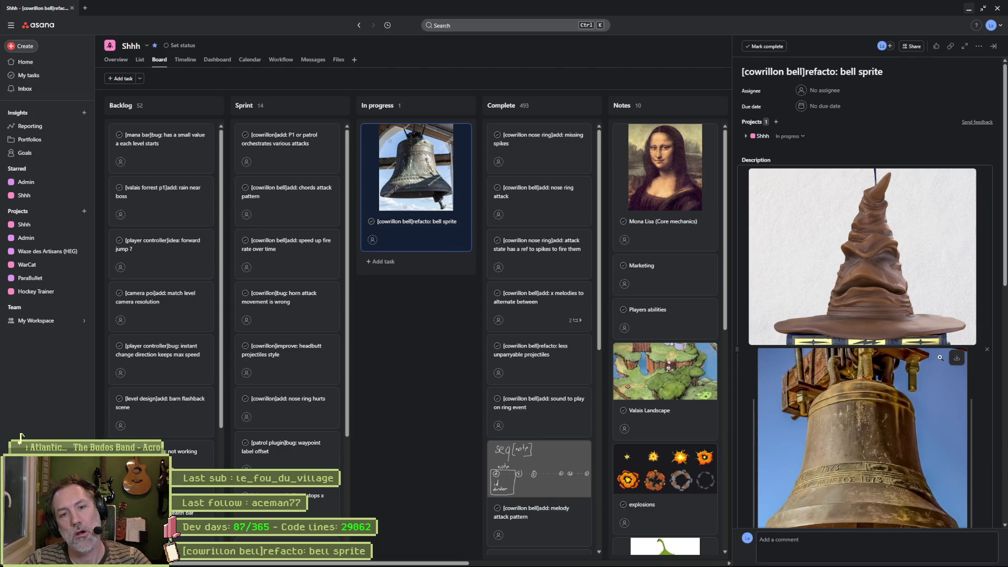
Step: Open the Asana bell sprite task's hat reference image full-screen, then return to Aseprite's Layer 5
click(938, 355)
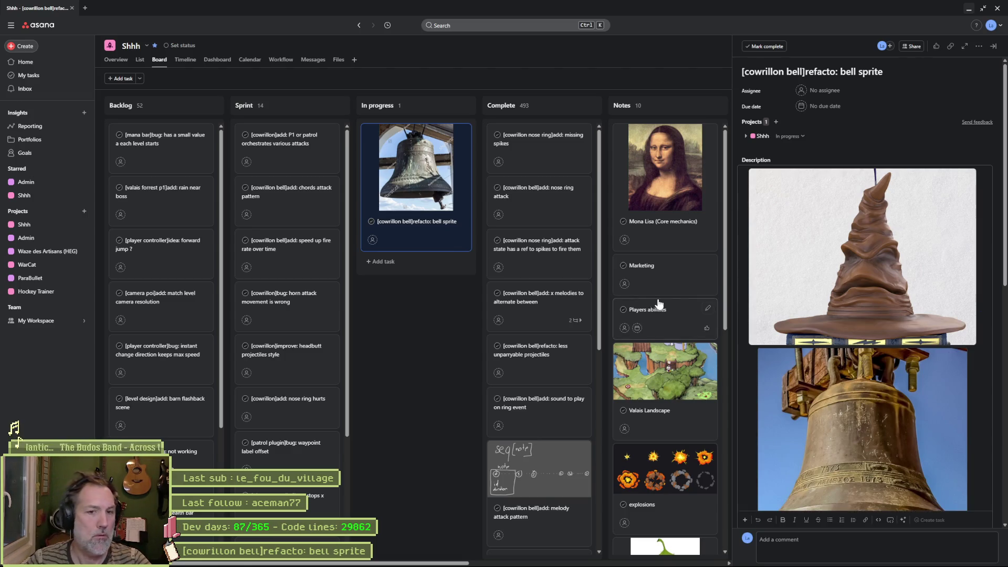
click(439, 434)
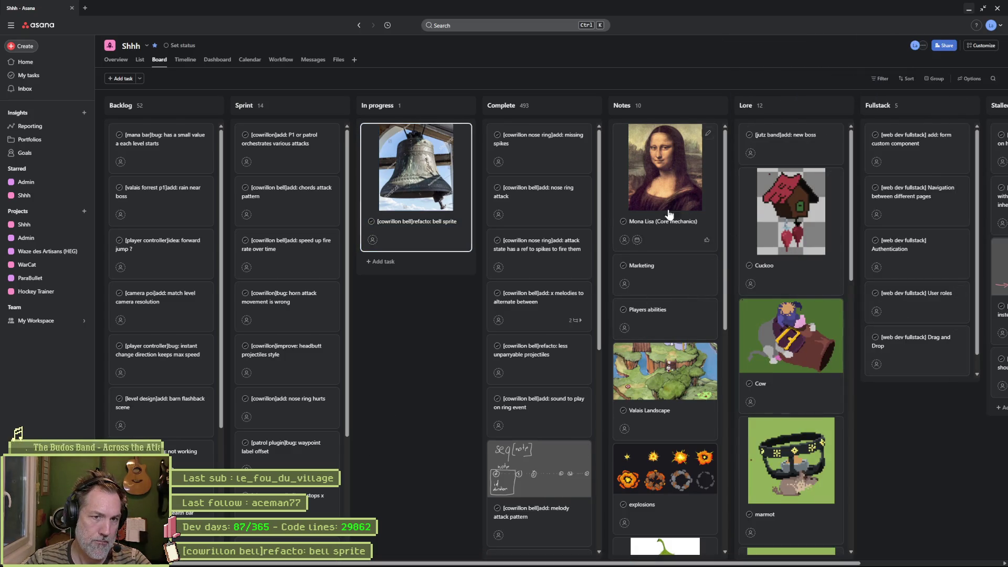
click(430, 210)
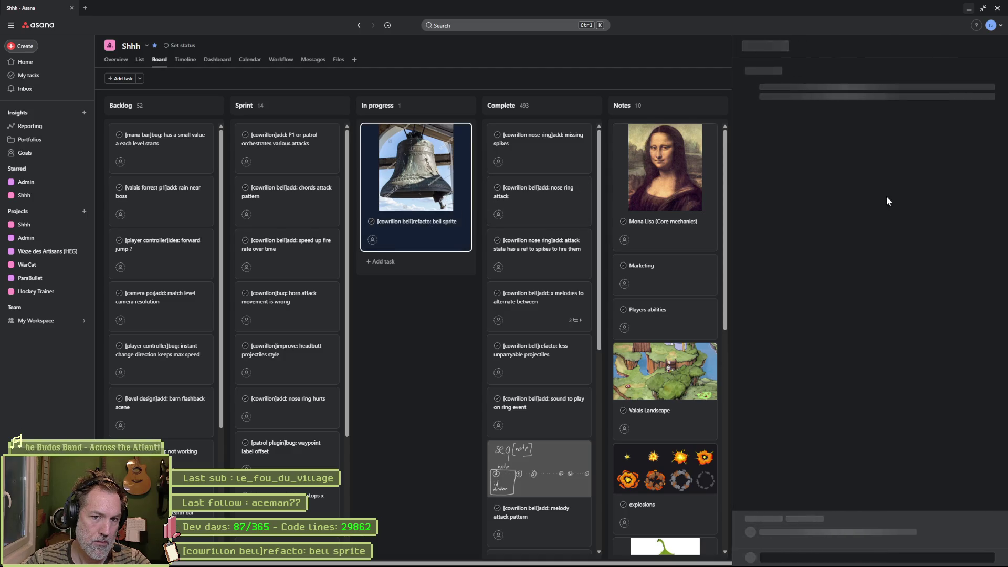
click(859, 231)
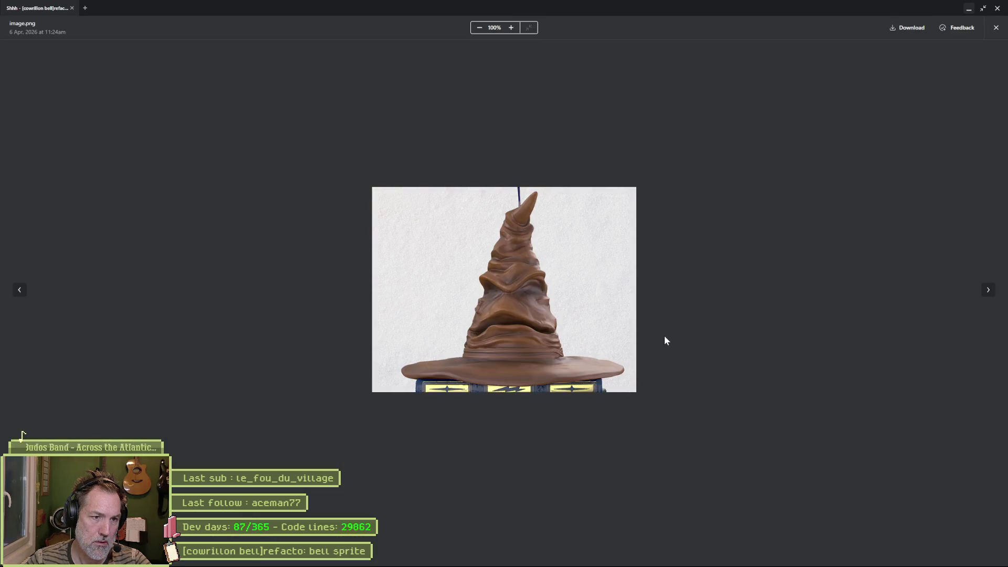
key(alt+Tab)
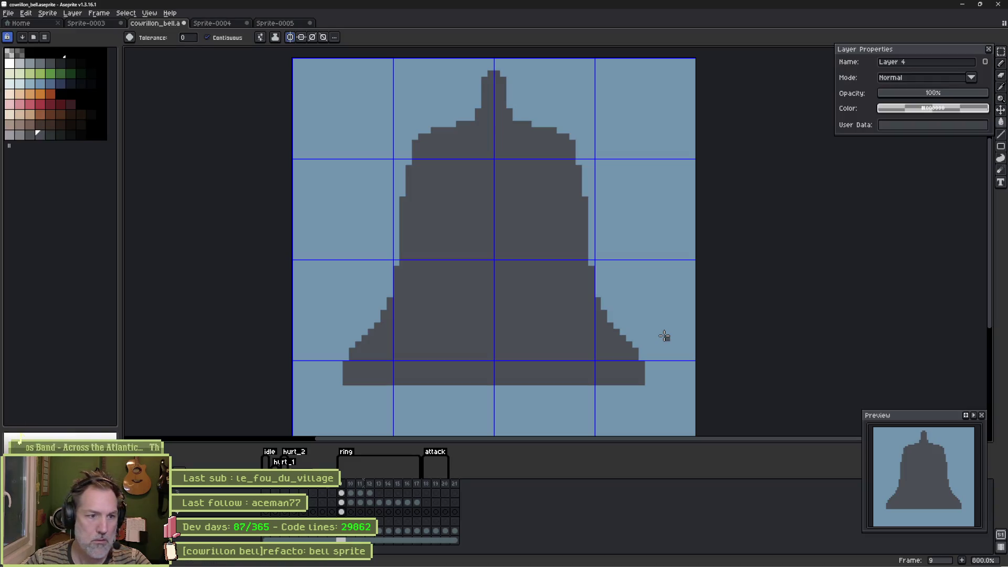
key(alt+Tab)
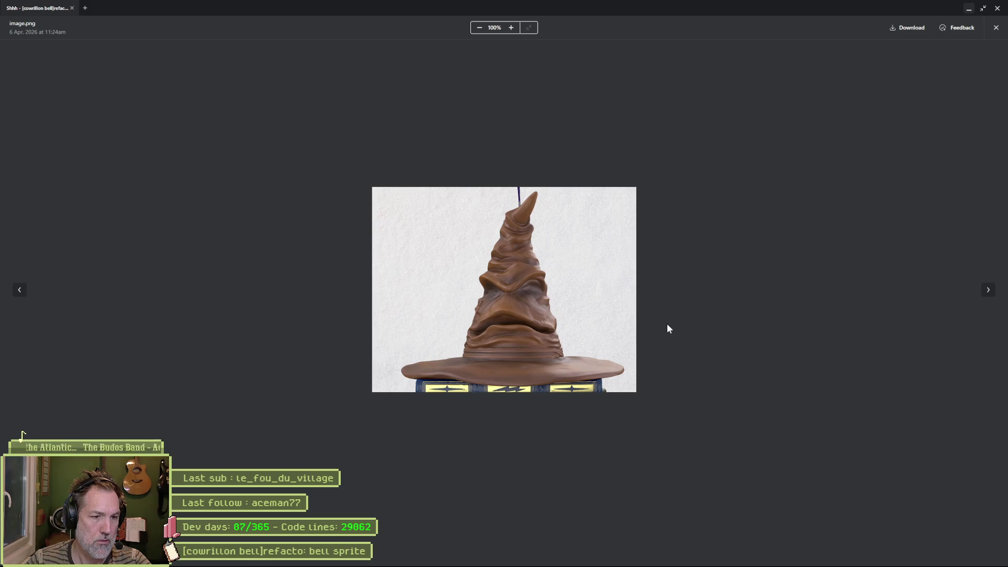
key(alt+Tab)
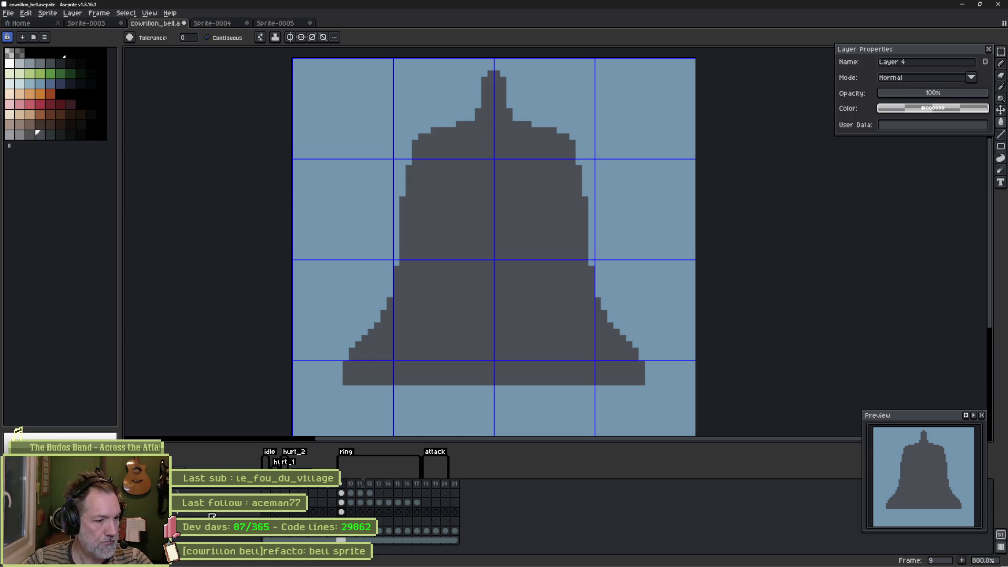
click(344, 514)
Step: Pencil two wavy light-grey bands across the bell's shoulder and middle on Layer 5
key(b)
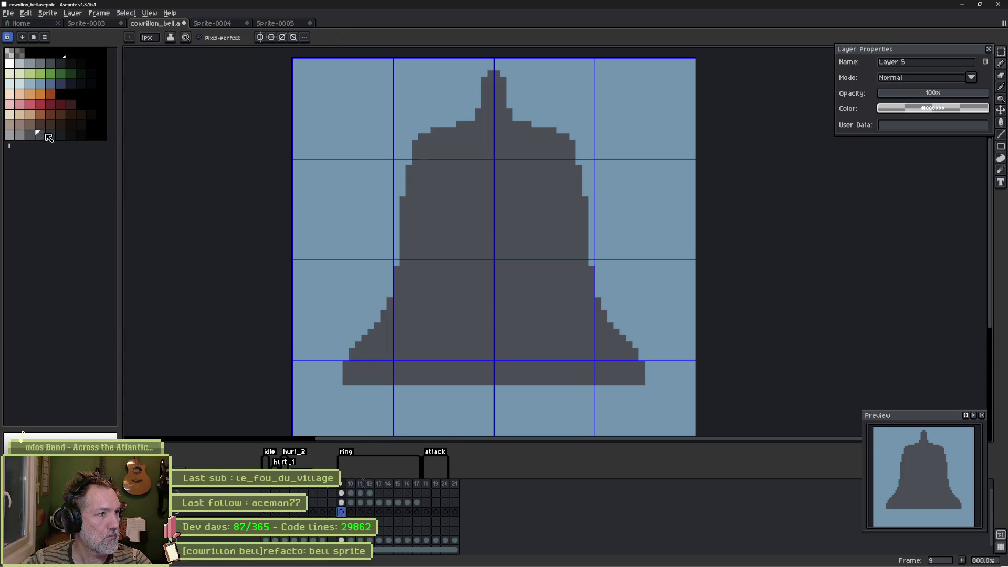
click(20, 135)
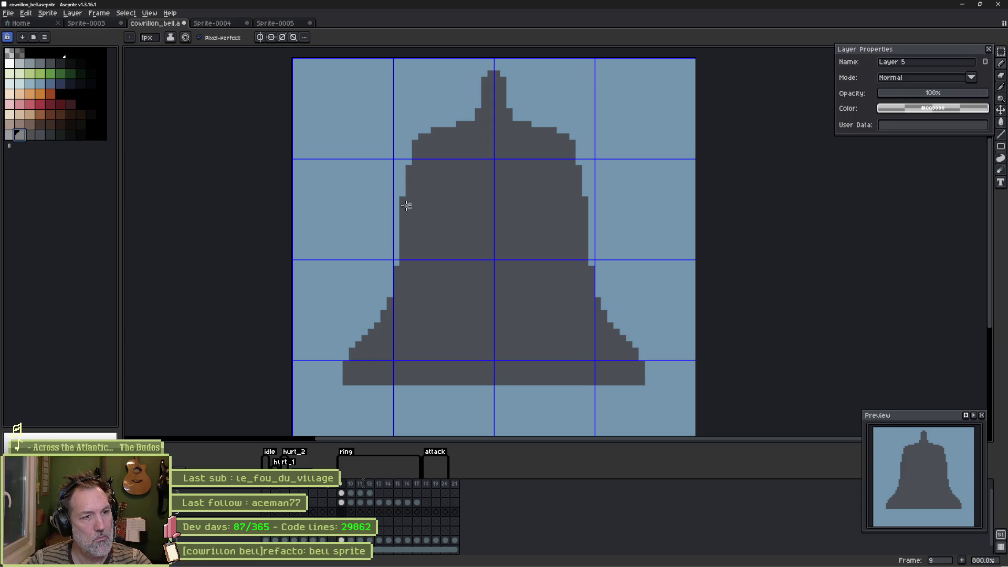
mouse_move(408, 208)
mouse_down()
mouse_move(503, 212)
mouse_move(575, 187)
mouse_move(585, 208)
mouse_up()
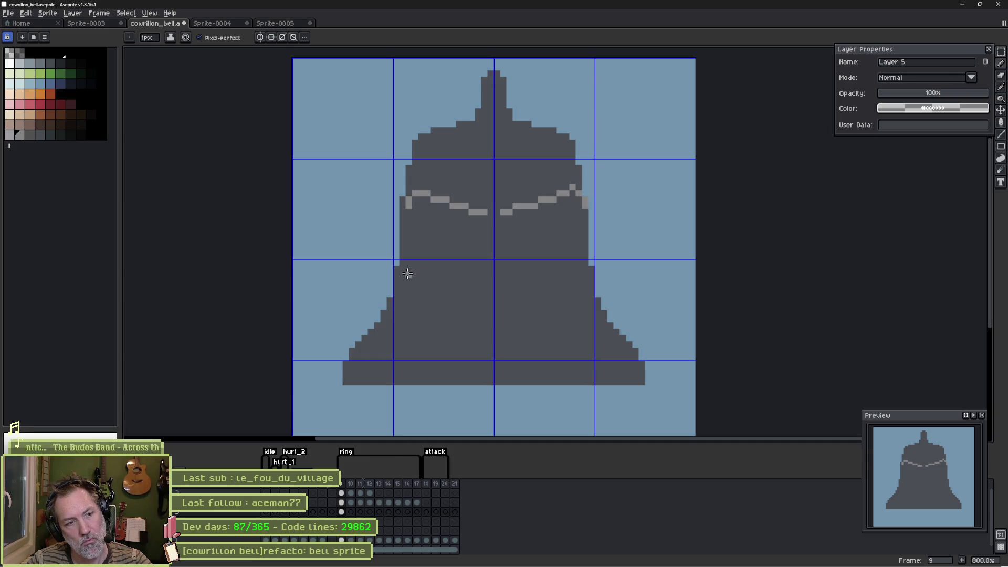
mouse_move(394, 274)
mouse_down()
mouse_move(496, 282)
mouse_move(576, 268)
mouse_up()
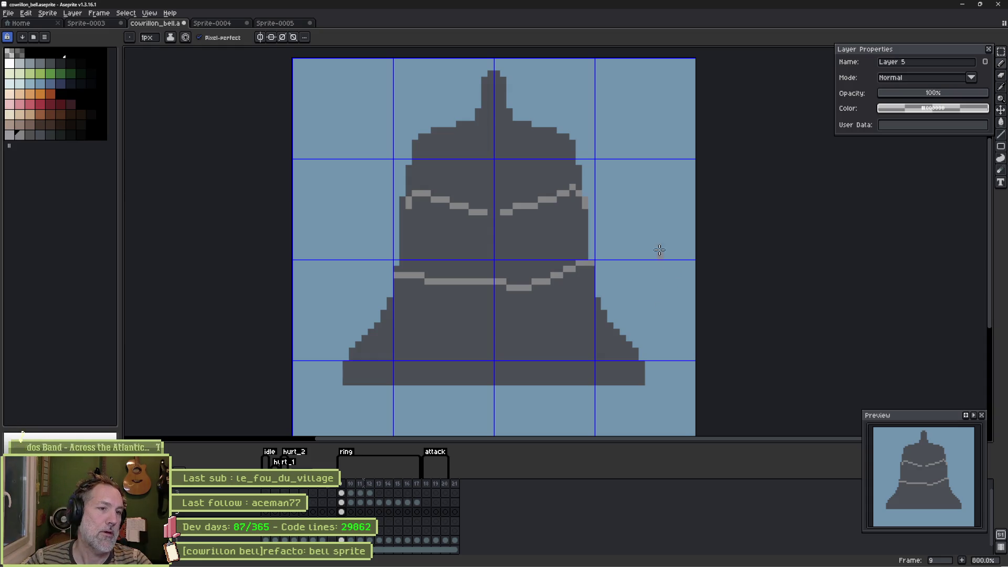
mouse_move(390, 311)
mouse_down()
mouse_move(574, 313)
mouse_move(598, 300)
mouse_up()
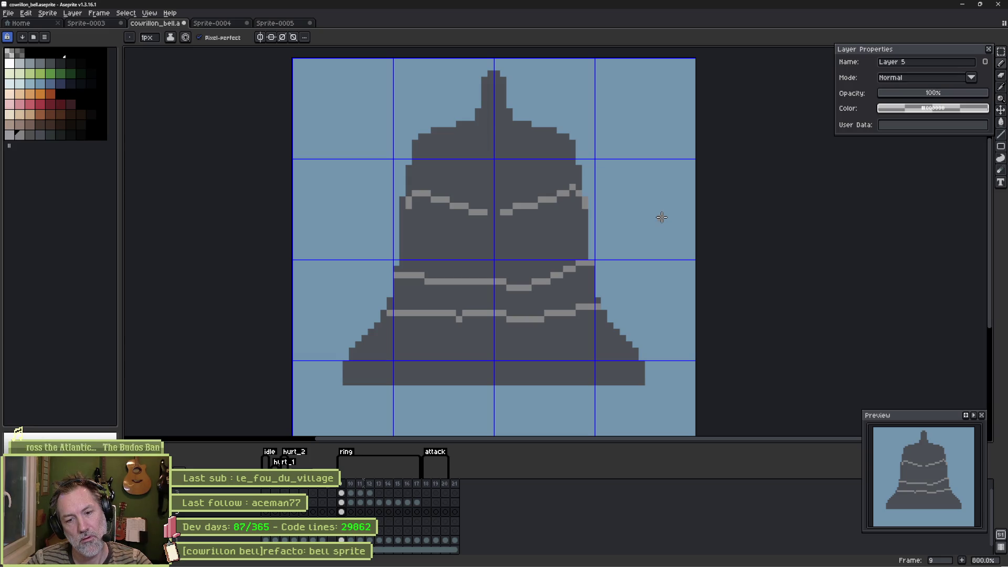
key(ctrl+z)
Step: Sample the light-grey band colour and set a darker palette swatch as the drawing colour
key(i)
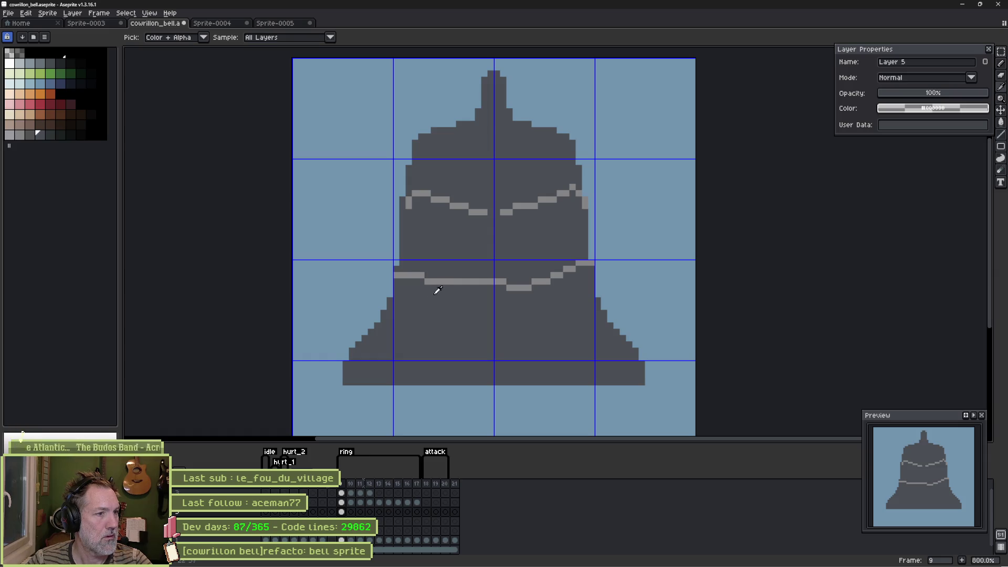
click(447, 280)
key(b)
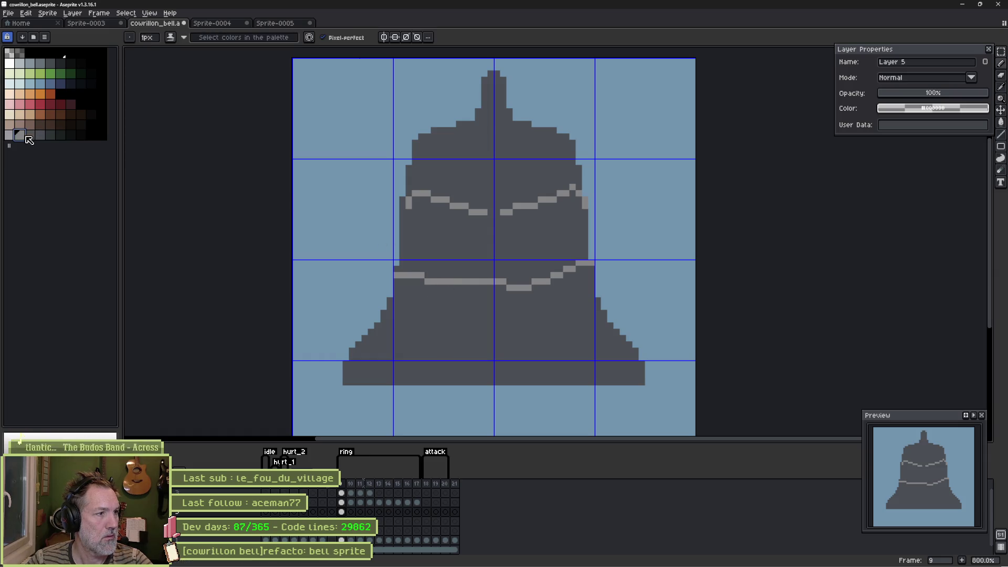
click(40, 136)
key(x)
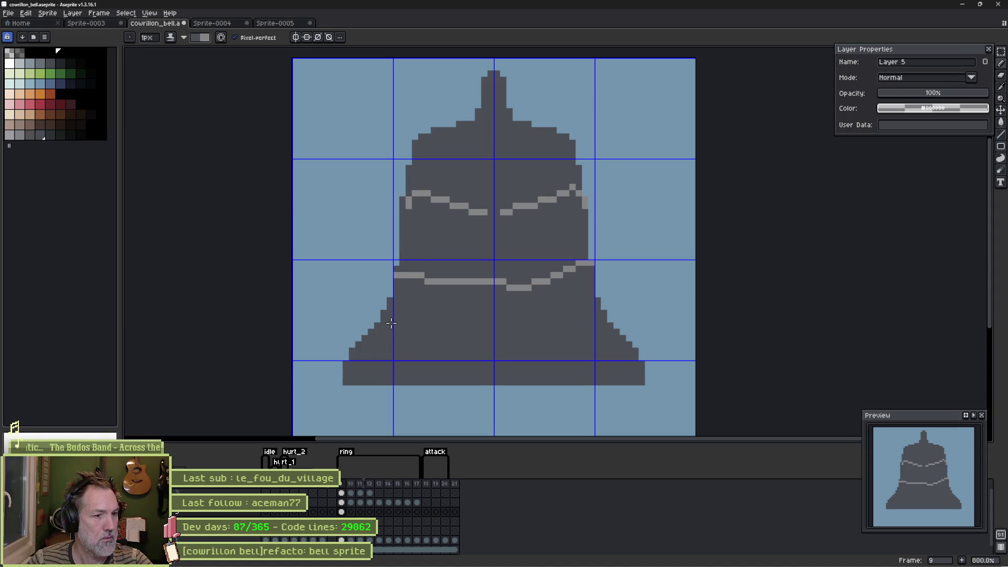
click(41, 136)
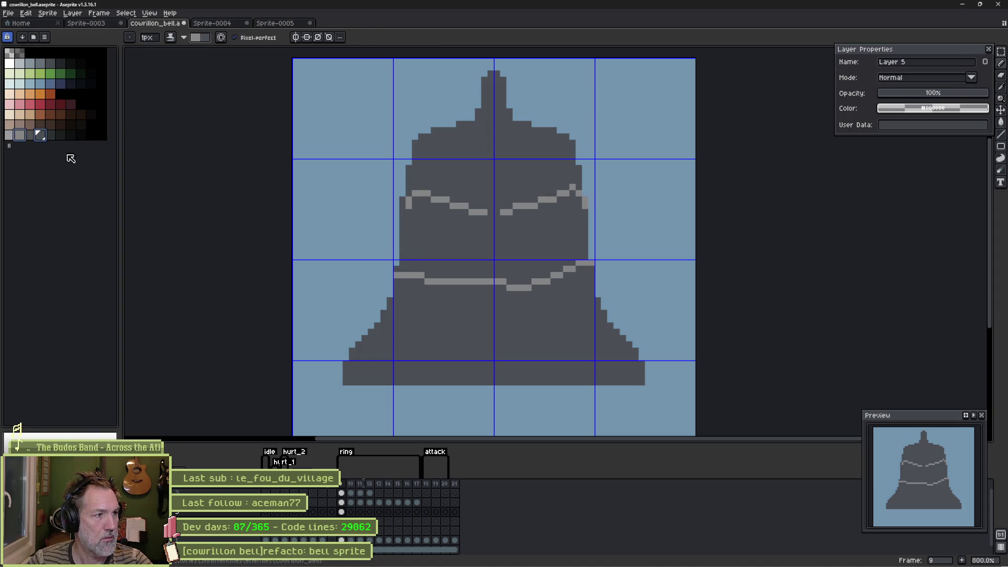
click(415, 318)
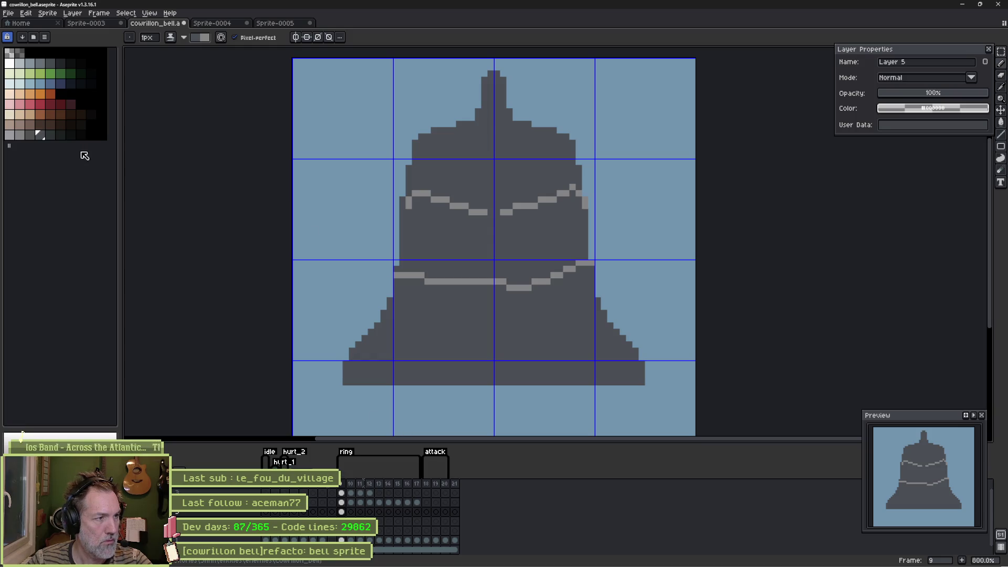
Step: Draw a dipping light-grey band across the lower bell and fill in the right shoulder
key(e)
click(19, 135)
mouse_move(395, 287)
mouse_down()
mouse_move(465, 323)
mouse_move(524, 325)
mouse_move(590, 279)
mouse_up()
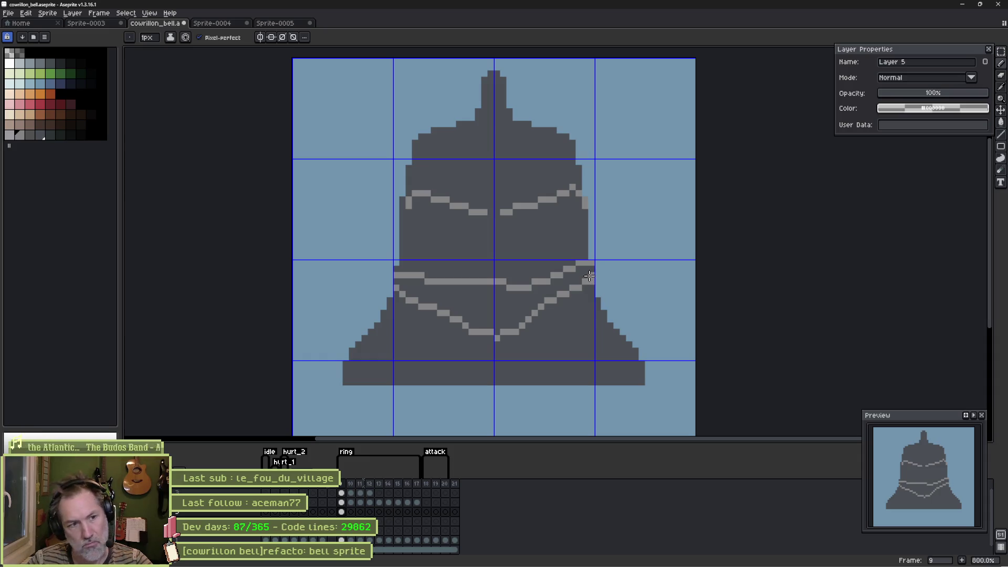
key(ctrl+z)
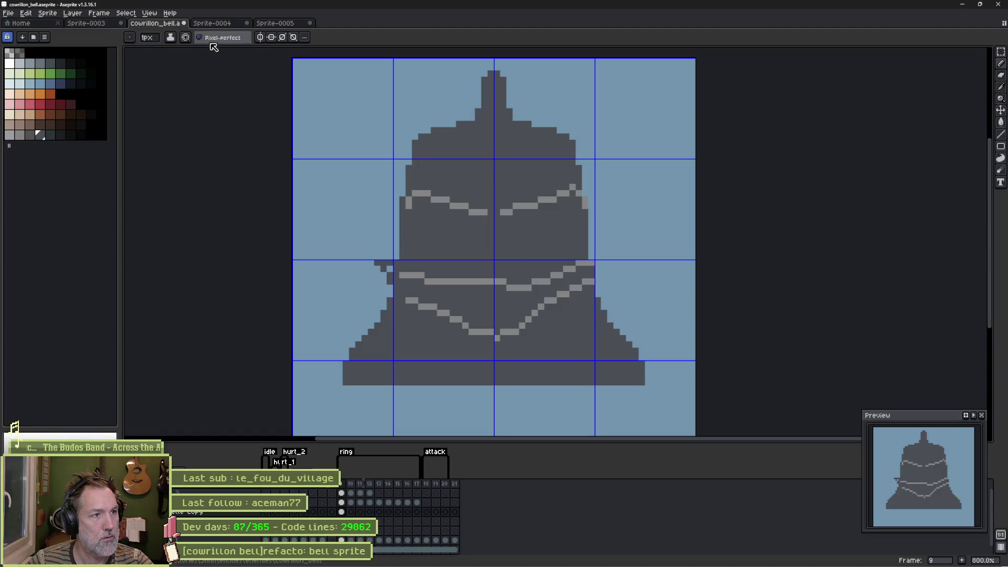
click(601, 262)
drag(599, 259, 599, 270)
Step: Erase stray pixels left of the bell and fill out both its left and right edges
key(e)
drag(381, 256, 367, 248)
key(b)
click(396, 263)
drag(396, 213, 400, 193)
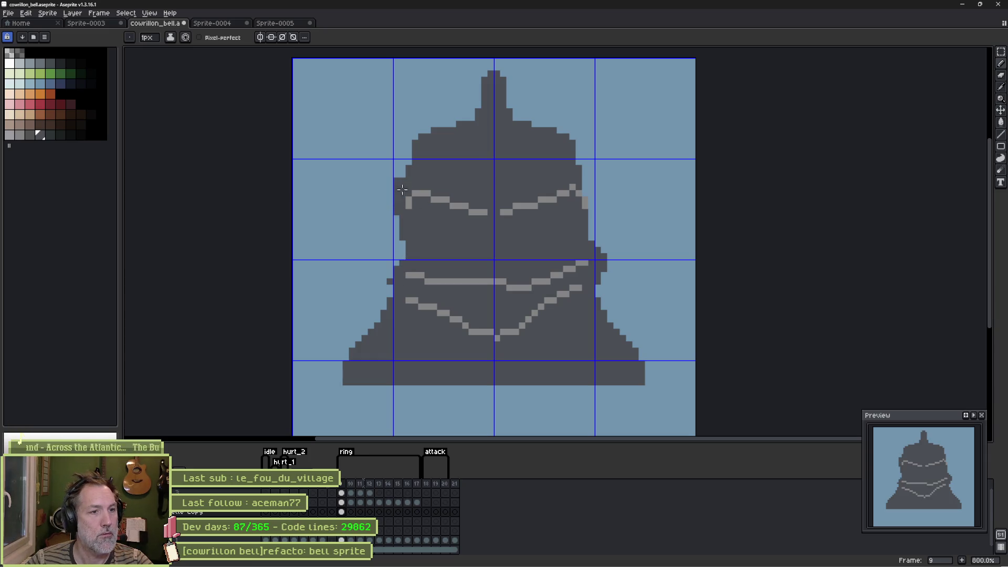
drag(571, 167, 588, 216)
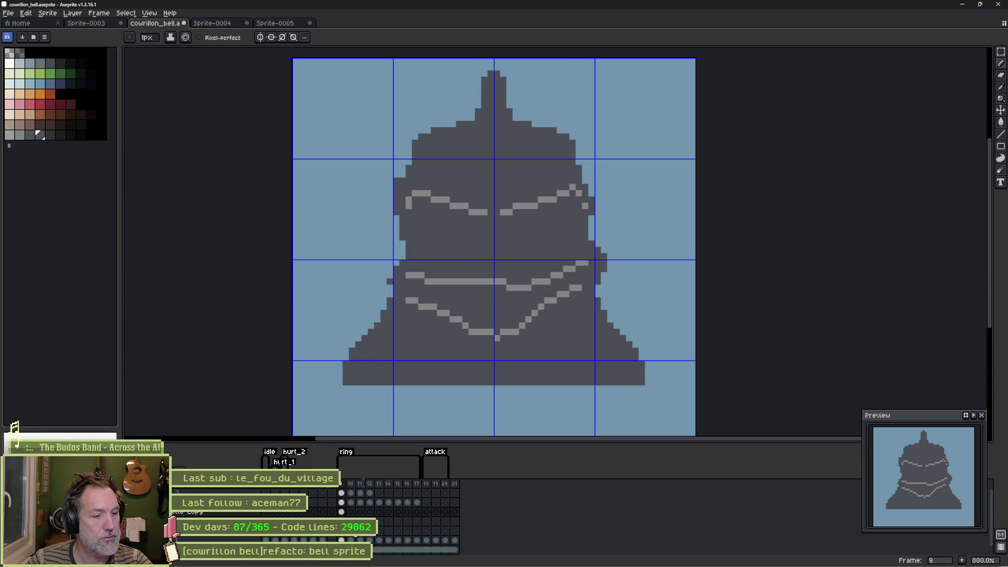
click(349, 512)
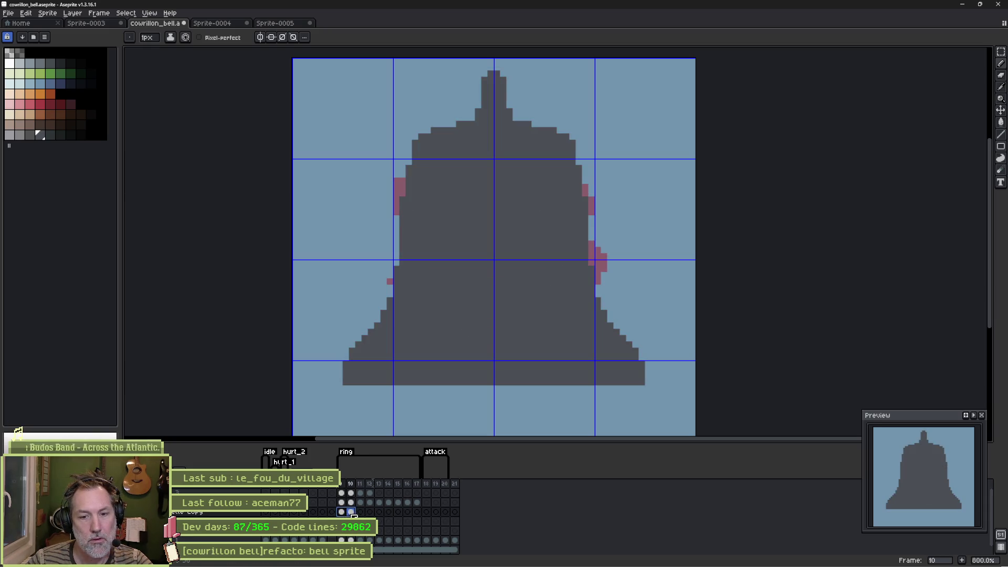
Step: Set the Silhouette Copy layer's opacity to 57% on frame 10
click(341, 512)
click(351, 513)
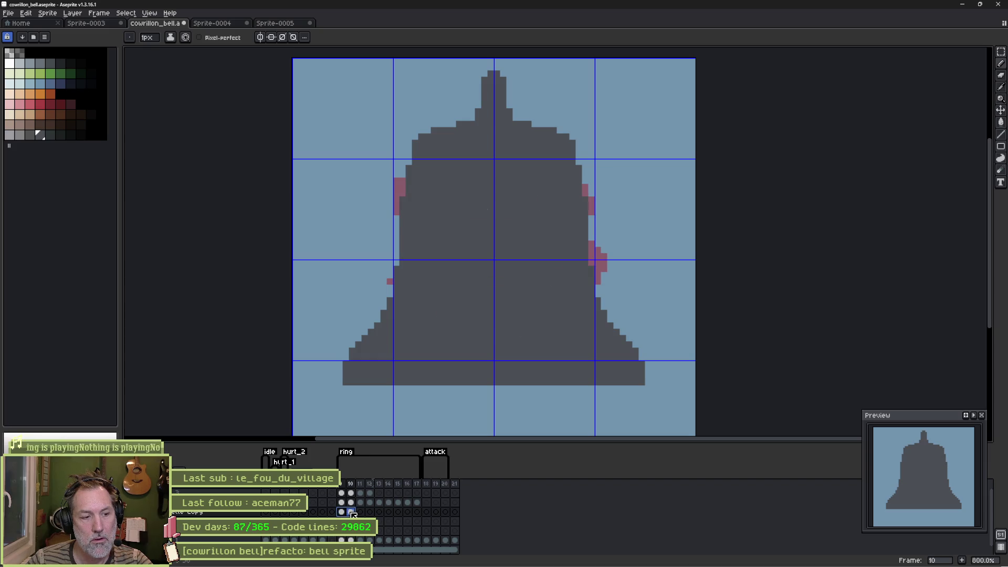
double_click(210, 513)
click(940, 93)
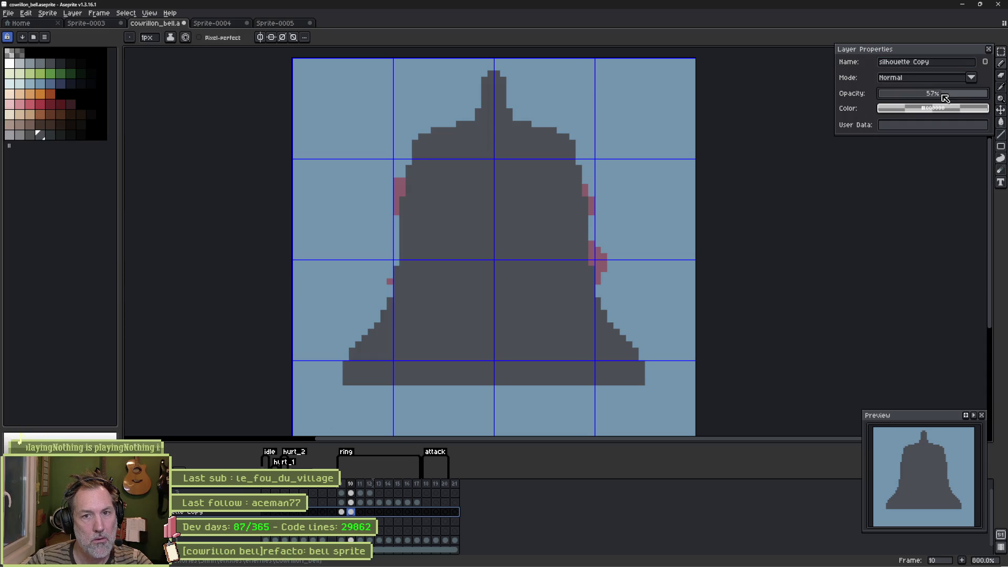
click(350, 512)
Step: Sketch two light lines across the frame 10 bell's upper and lower bands, comparing with frame 9
click(20, 135)
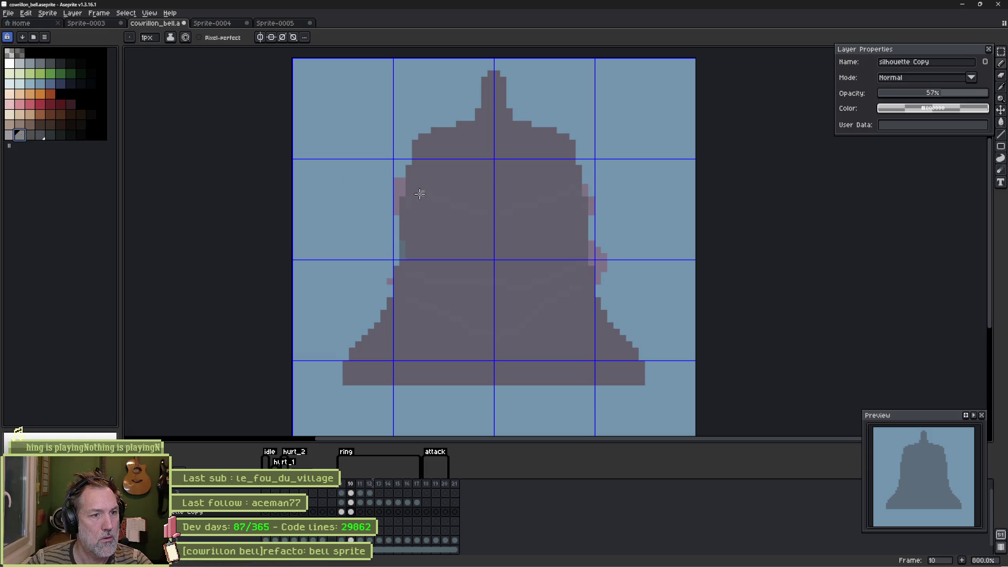
mouse_move(420, 193)
mouse_down()
mouse_move(487, 206)
mouse_move(567, 190)
mouse_up()
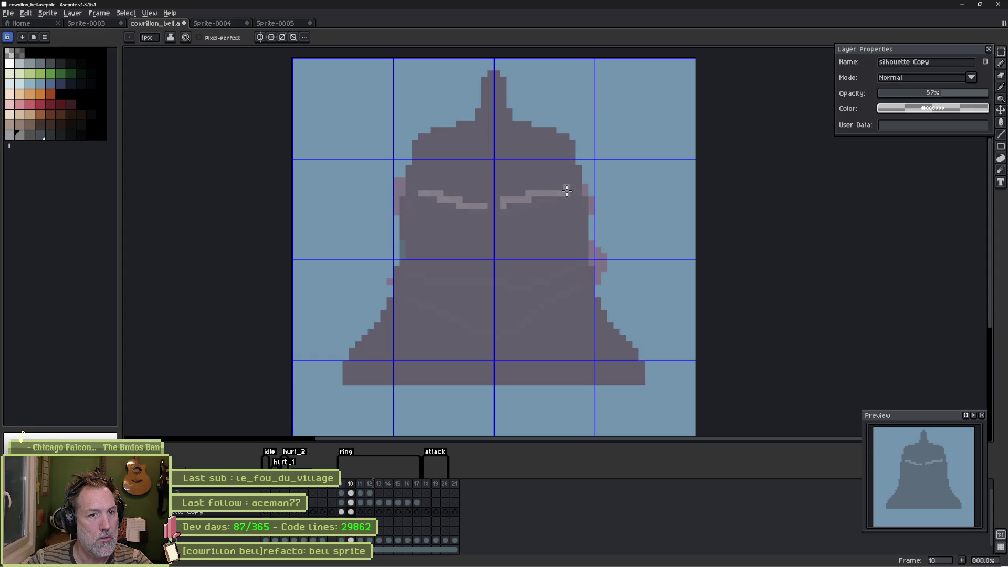
mouse_move(415, 276)
mouse_down()
mouse_move(509, 288)
mouse_move(563, 274)
mouse_up()
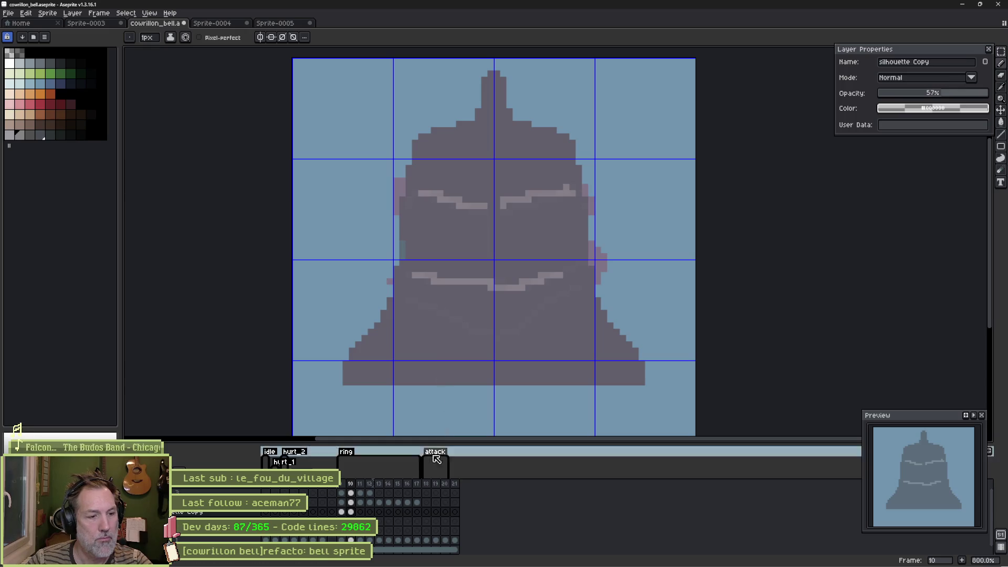
click(342, 512)
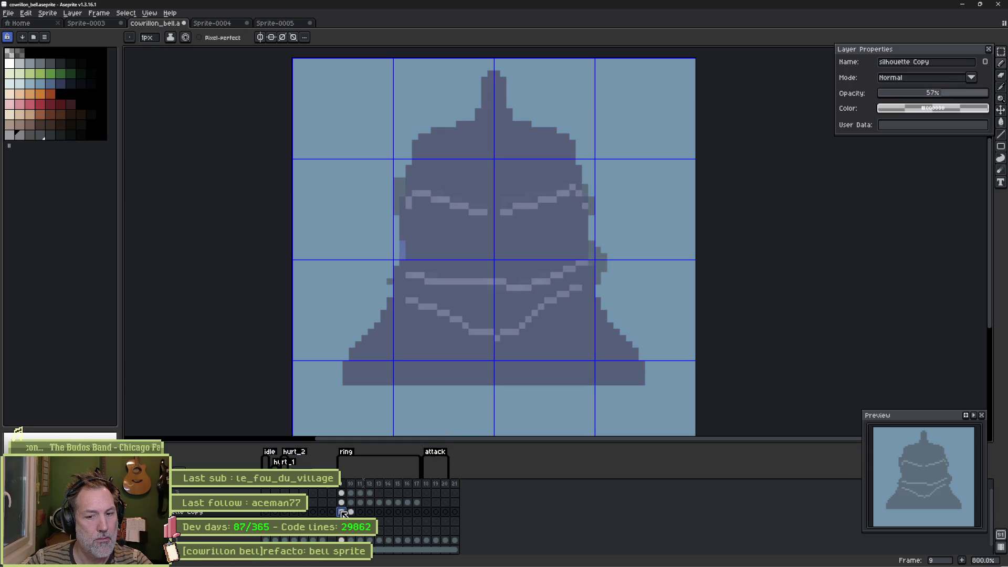
key(Right)
key(Left)
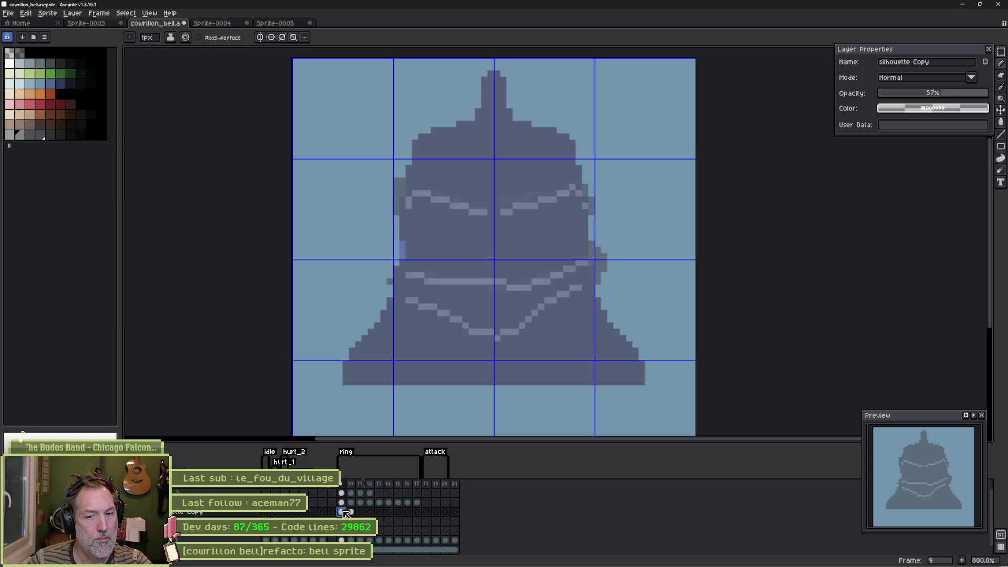
click(351, 513)
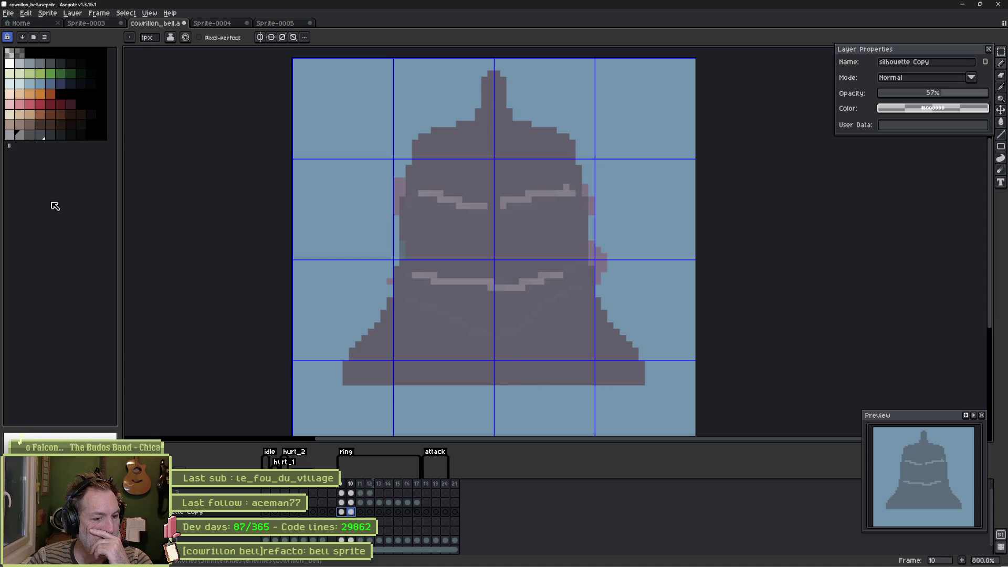
click(505, 561)
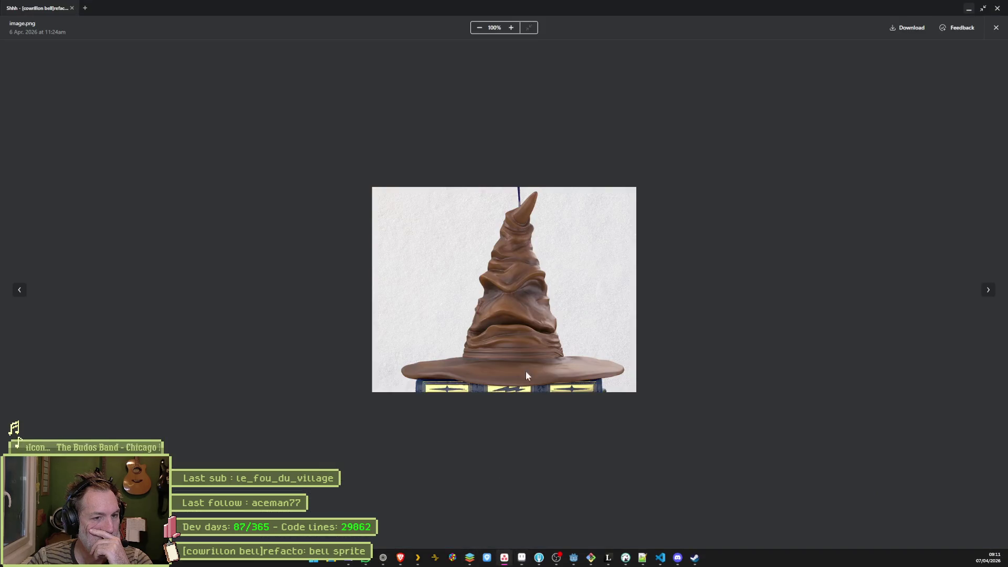
Step: Flip through two more bell reference photos, then run the cowrillon_test scene in Godot with F6
click(989, 289)
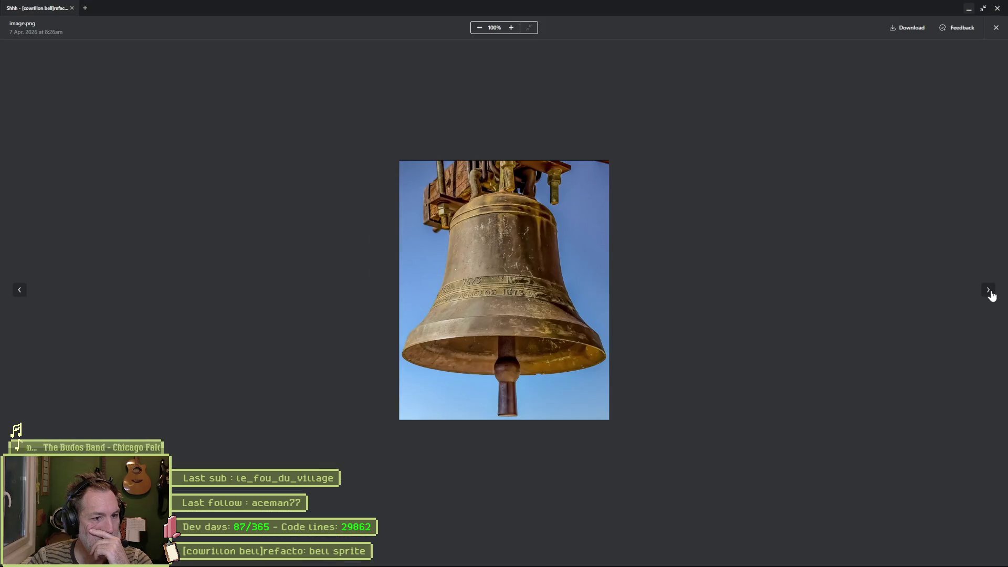
click(988, 290)
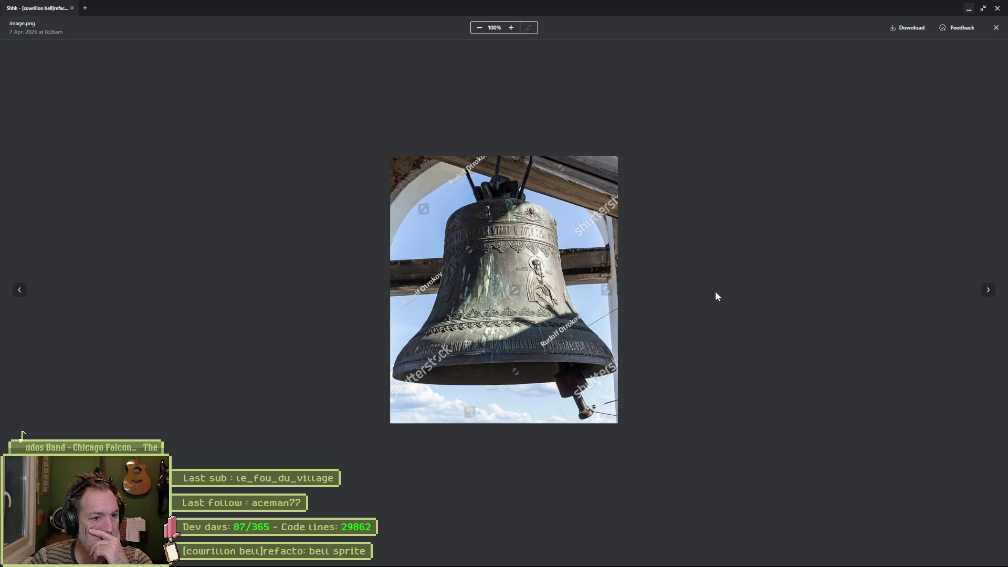
mouse_move(633, 565)
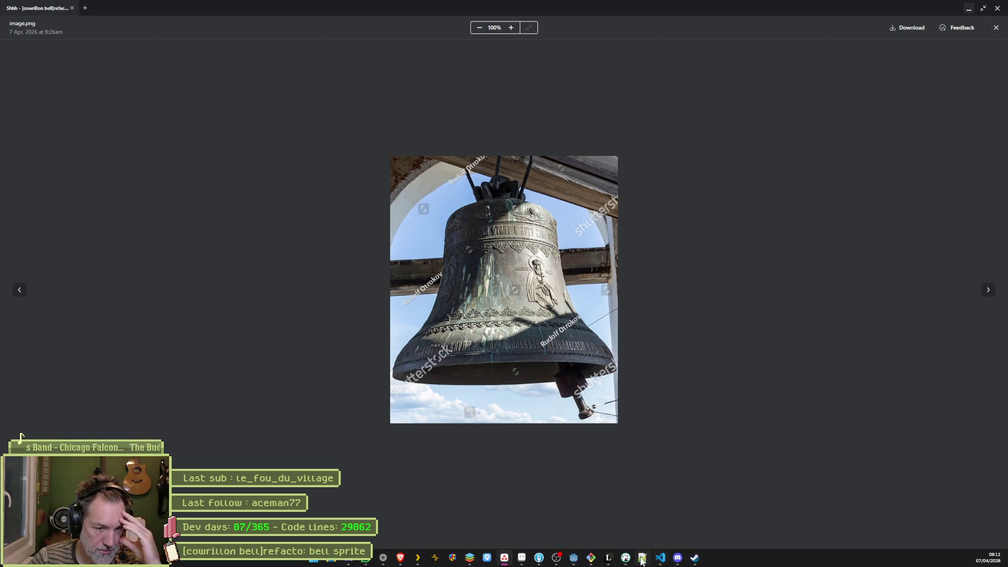
click(574, 558)
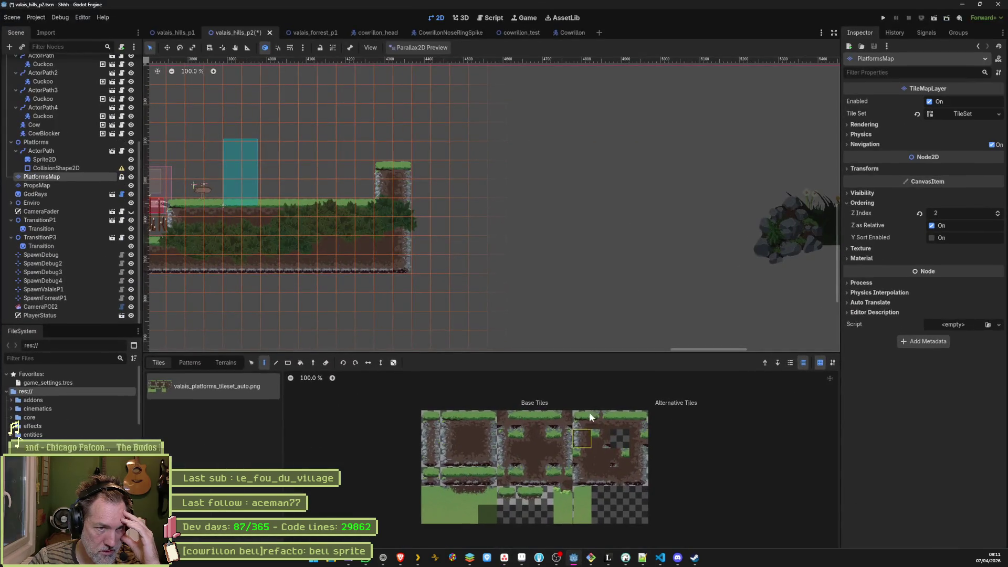
click(525, 32)
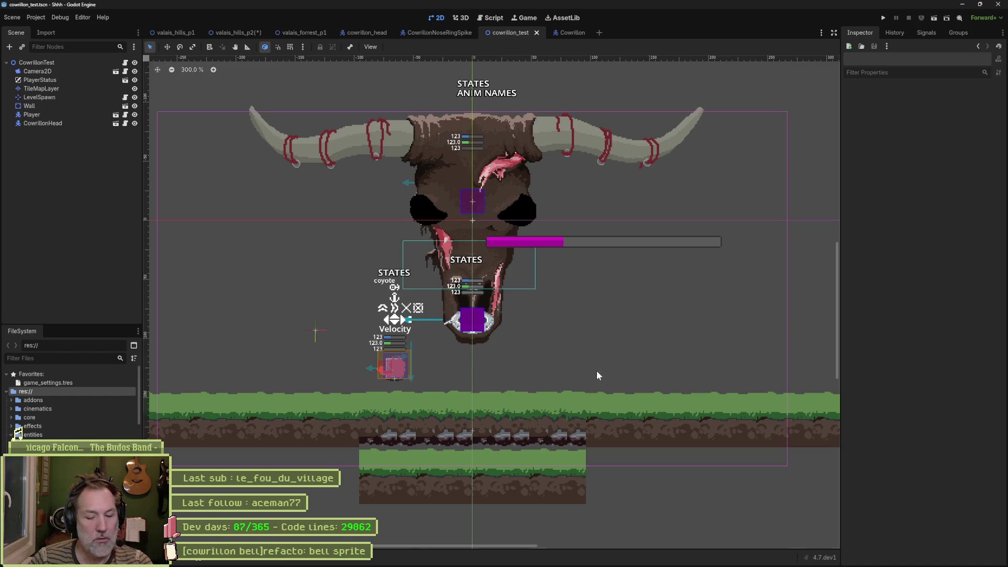
key(F6)
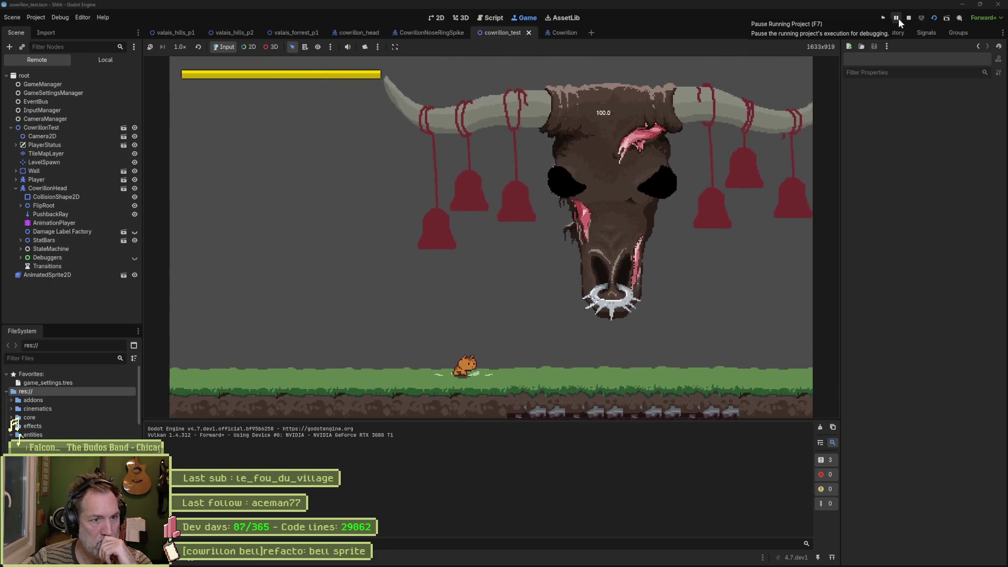
Step: Pause the running cowrillon_test game to inspect the red bells on the boss's horns
click(897, 18)
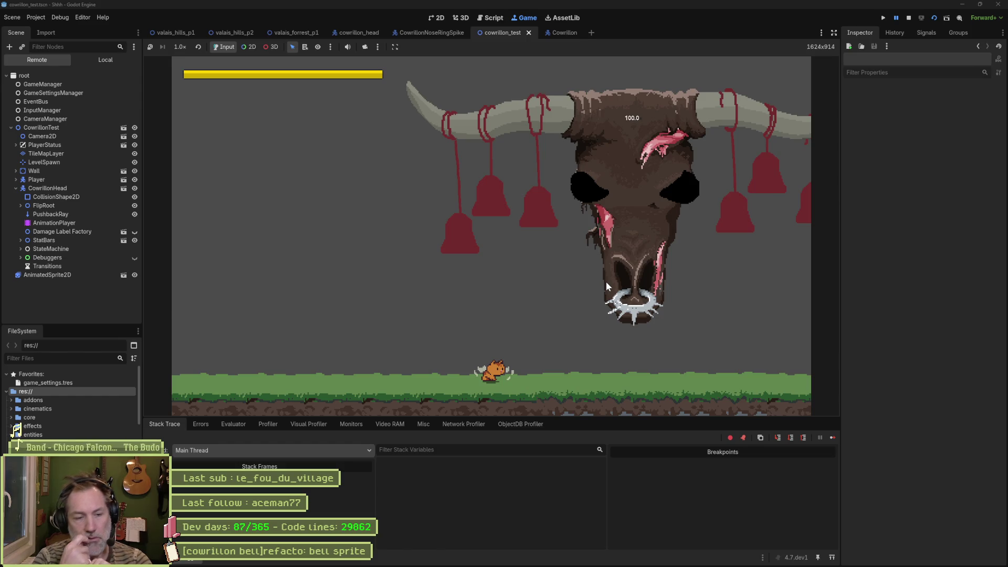
Step: Collapse the debugger and hide the docks so the running game fills the Godot editor
click(834, 33)
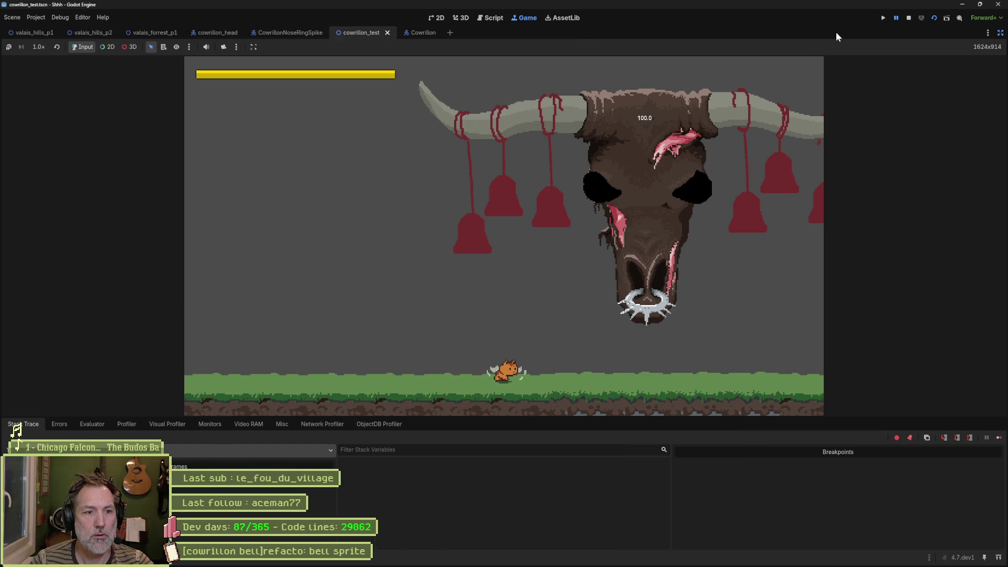
click(1000, 33)
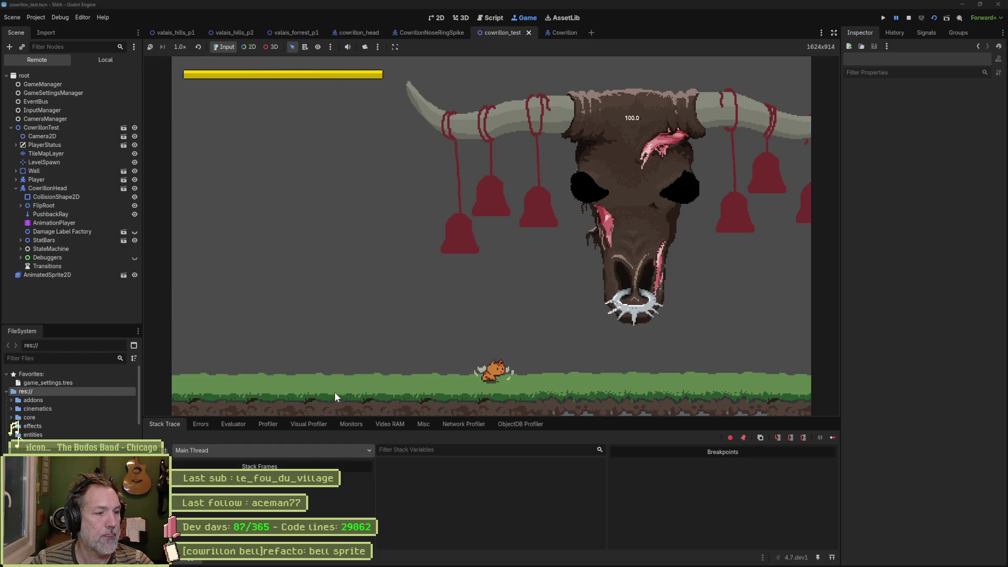
drag(351, 420, 355, 461)
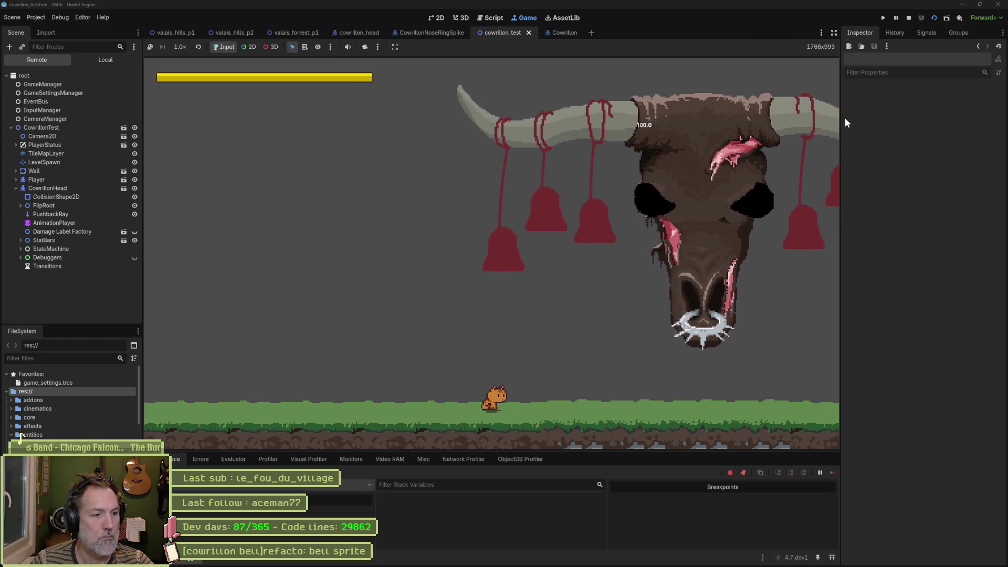
click(833, 32)
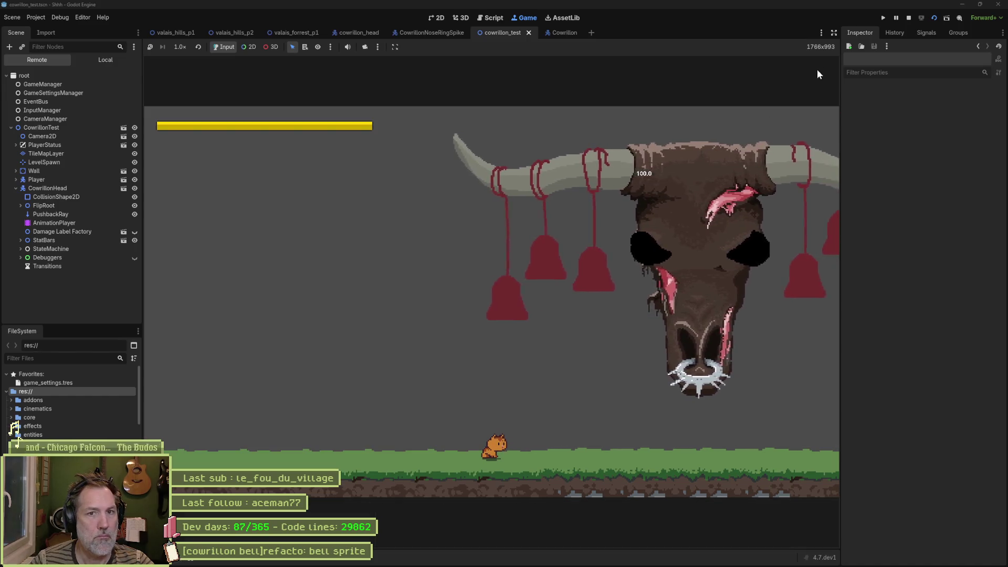
click(834, 33)
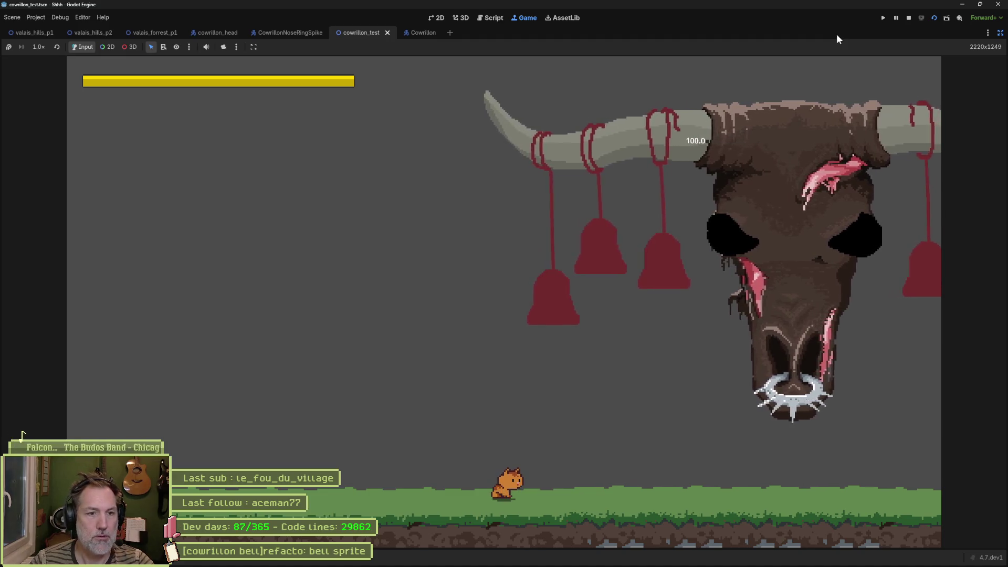
Step: Snip the bull's left horn with its hanging bells, then stop the game and minimize Godot
key(super+shift+s)
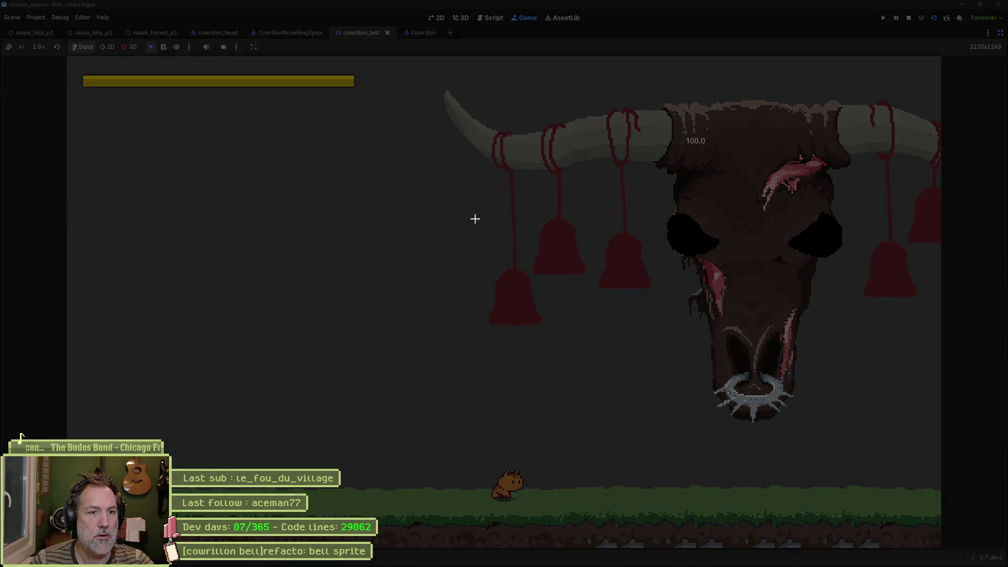
mouse_move(428, 84)
mouse_down()
mouse_move(570, 248)
mouse_move(676, 336)
mouse_up()
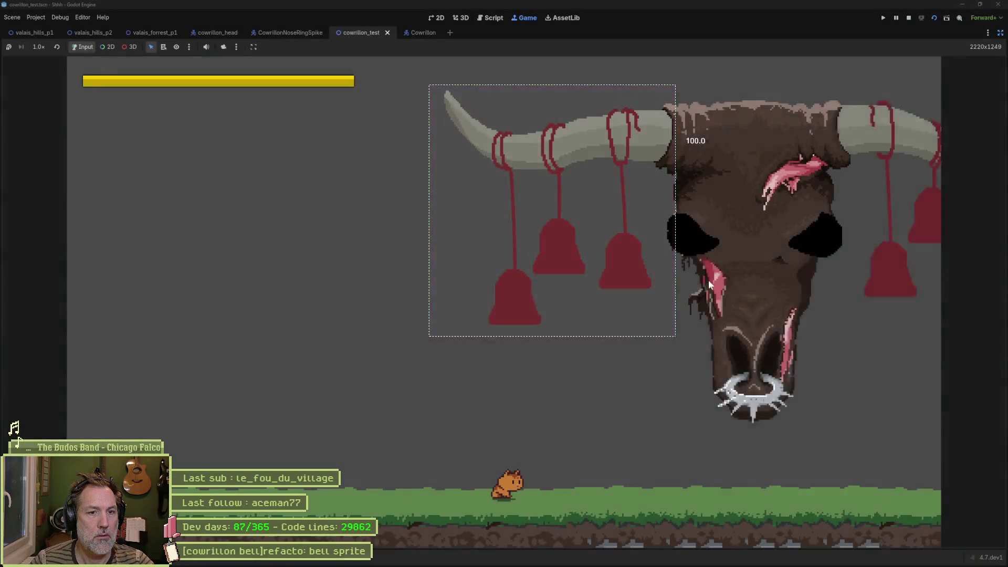
click(909, 19)
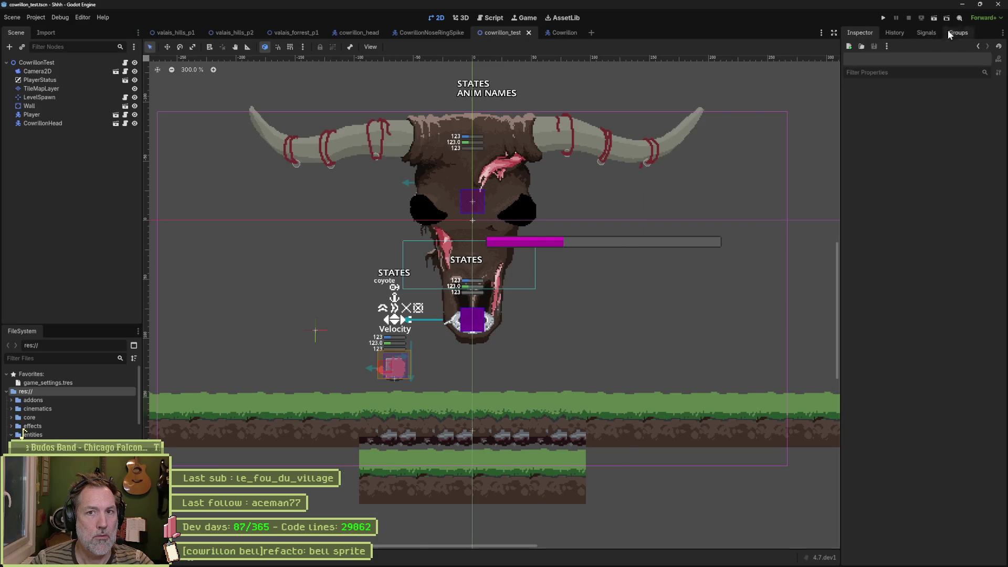
click(963, 5)
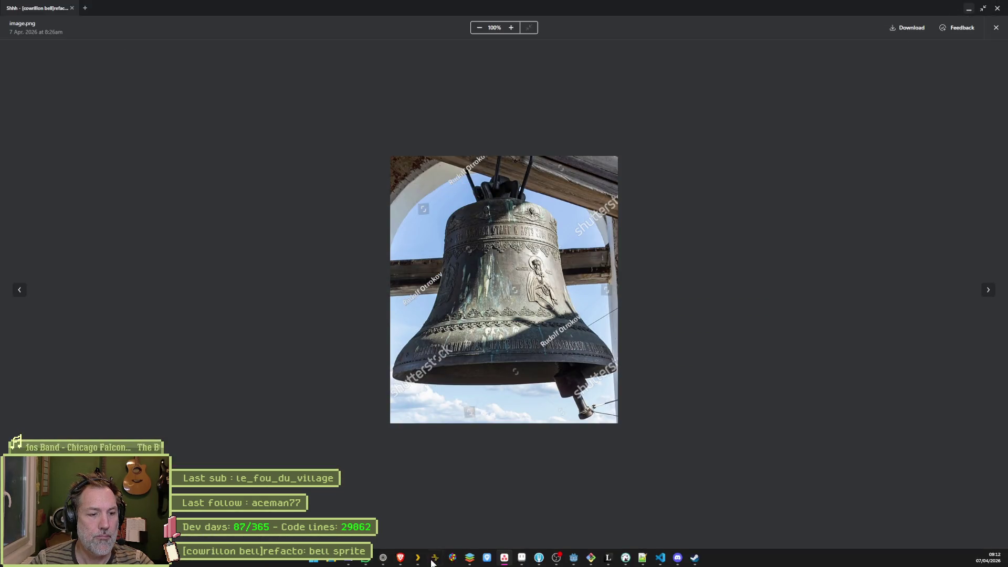
Step: Create a new Aseprite sprite holding the pasted horn-and-bells screenshot
click(498, 560)
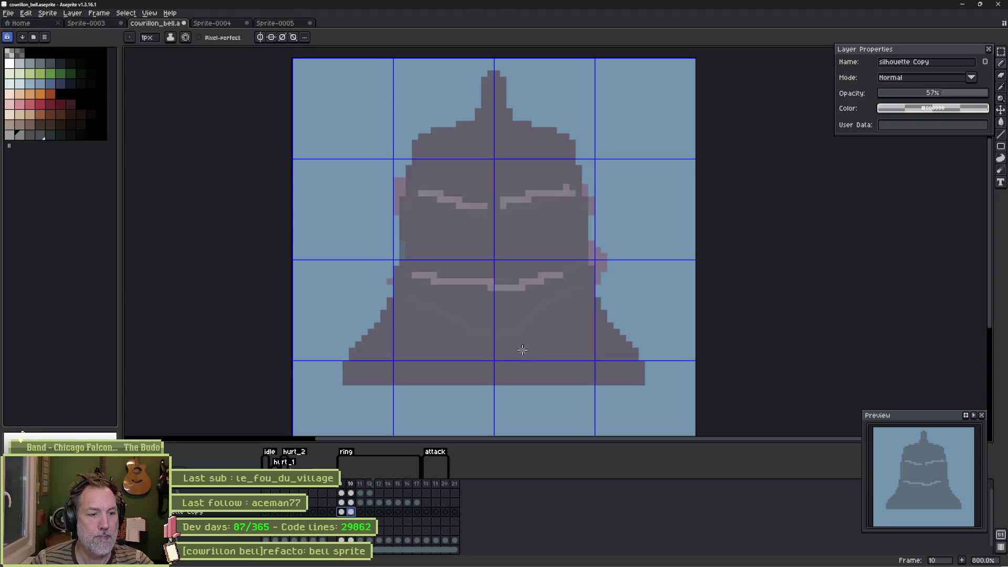
key(ctrl+n)
key(Return)
key(ctrl+v)
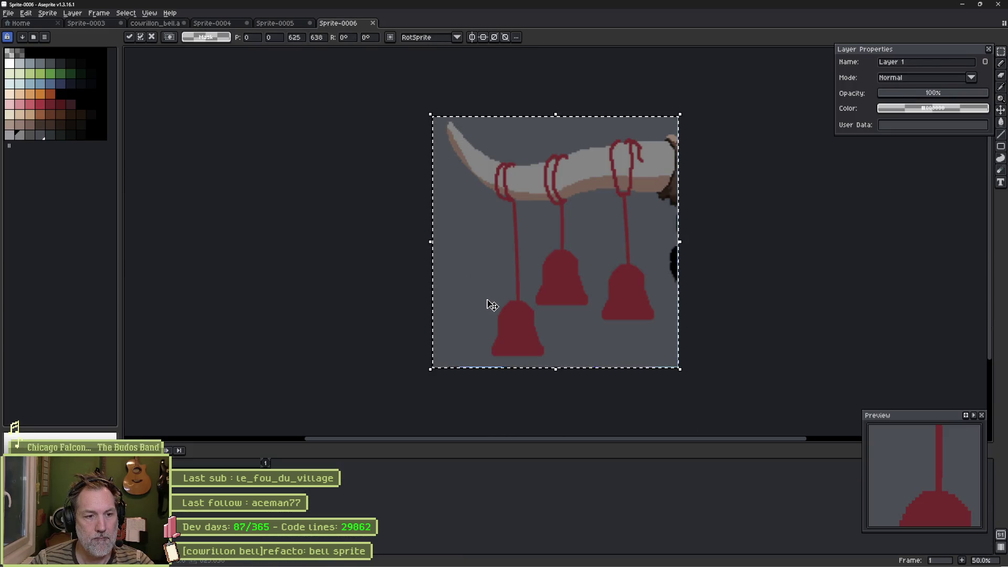
key(ctrl+alt+c)
key(Escape)
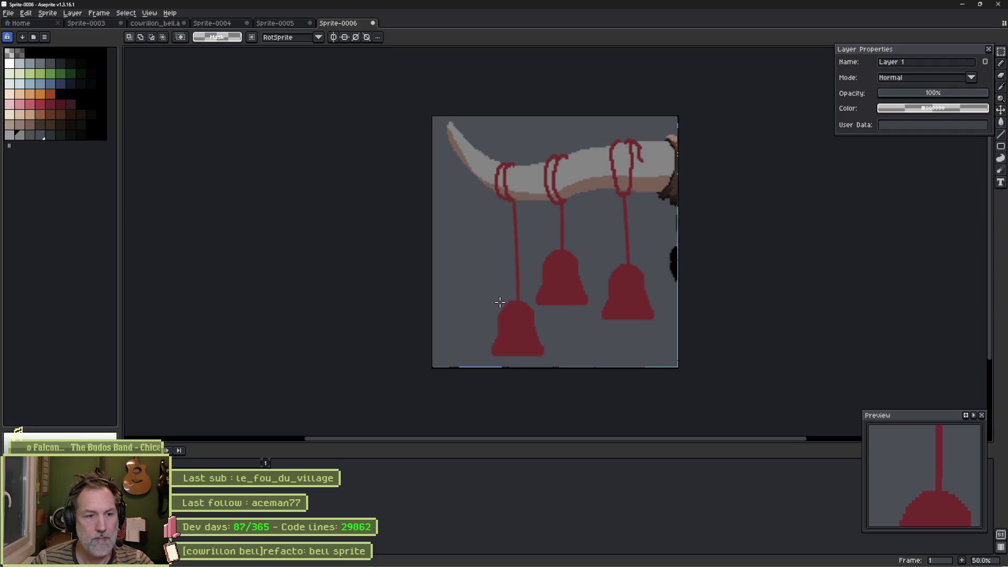
Step: Select the lower-left bell and paste it into the cowrillon_bell sprite
drag(488, 298, 549, 361)
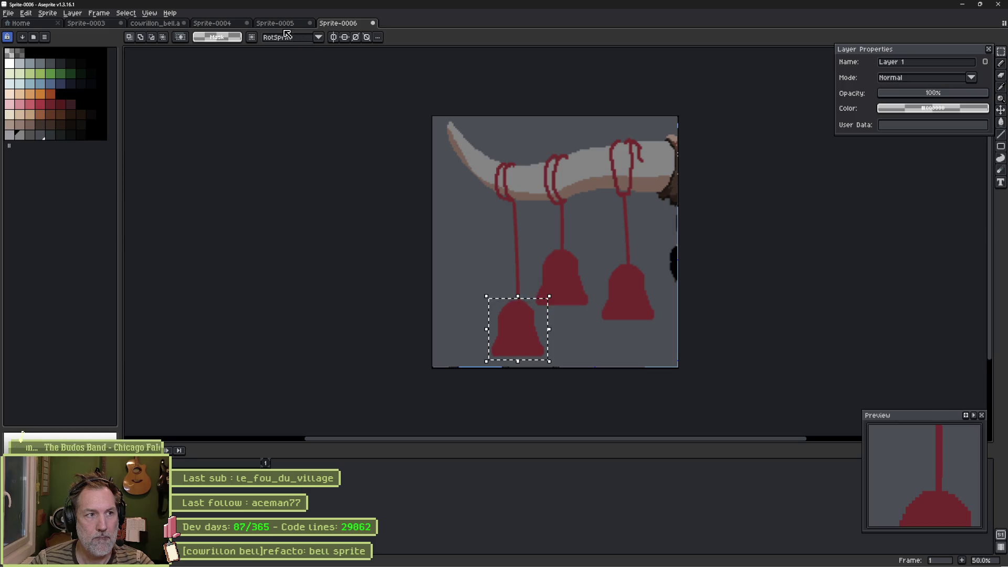
click(278, 24)
click(218, 23)
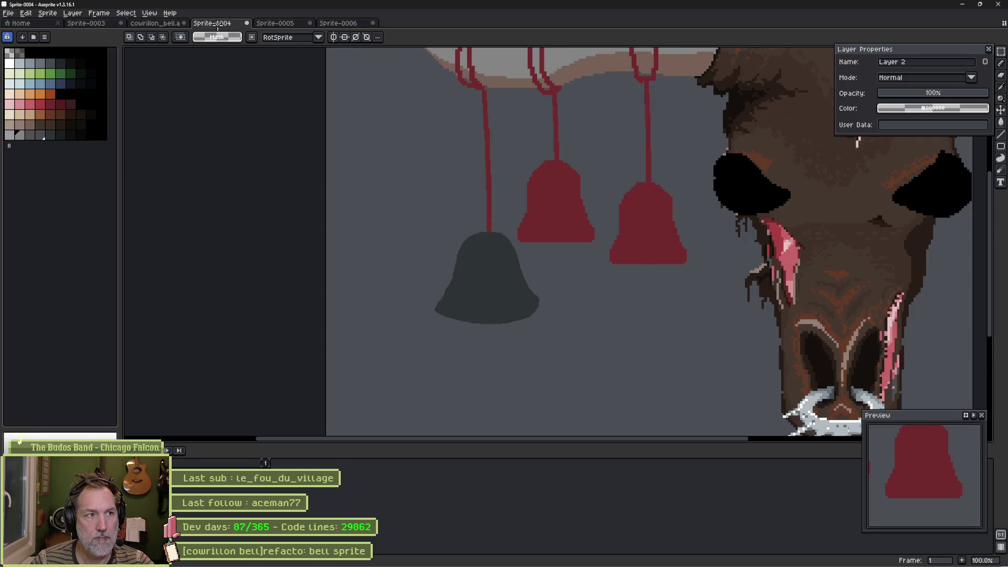
click(157, 24)
key(ctrl+v)
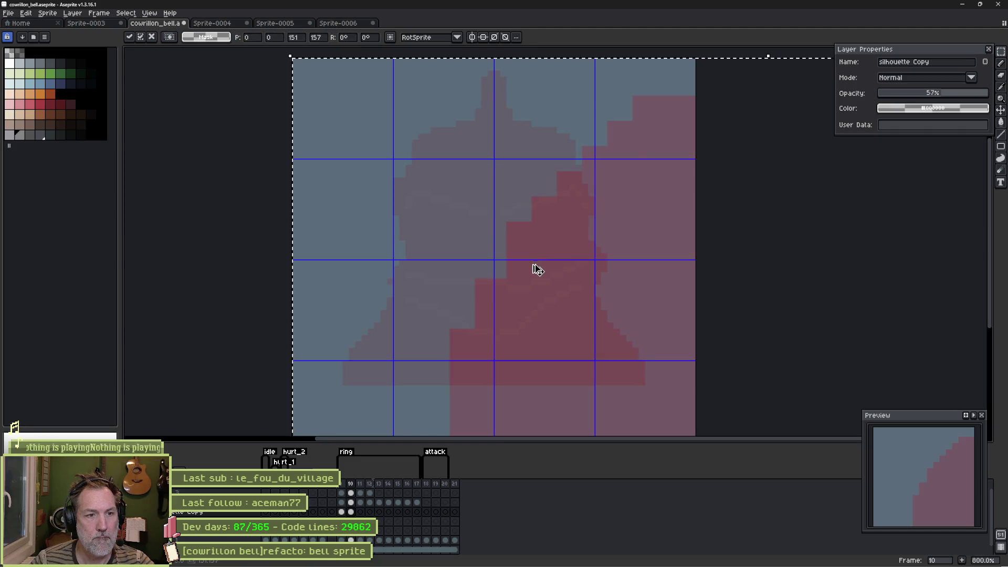
Step: Cancel the pasted red bell, zoom back in, and make the Silhouette Copy layer fully opaque
scroll(537, 269, down, 6)
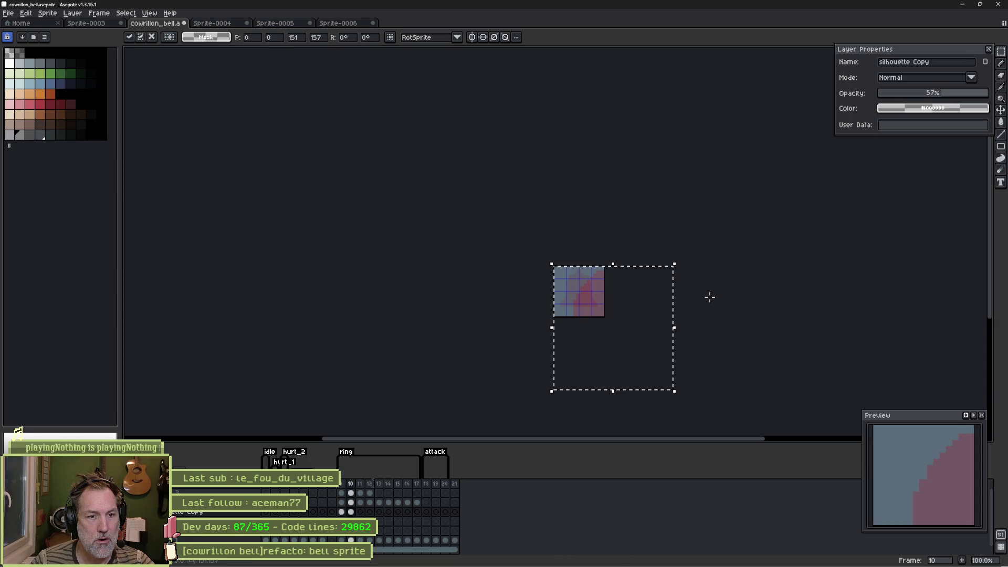
key(Escape)
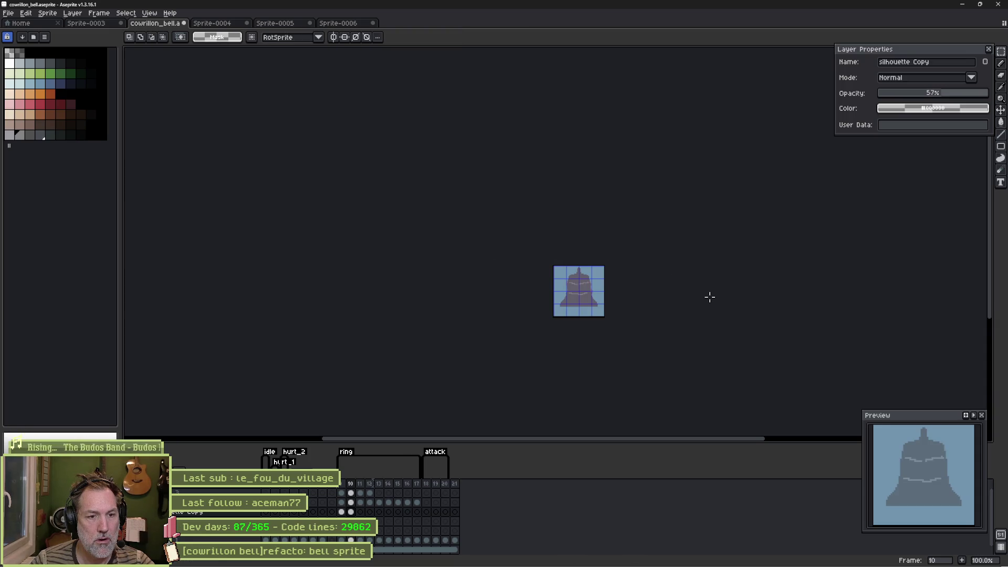
scroll(591, 301, up, 5)
scroll(558, 279, up, 2)
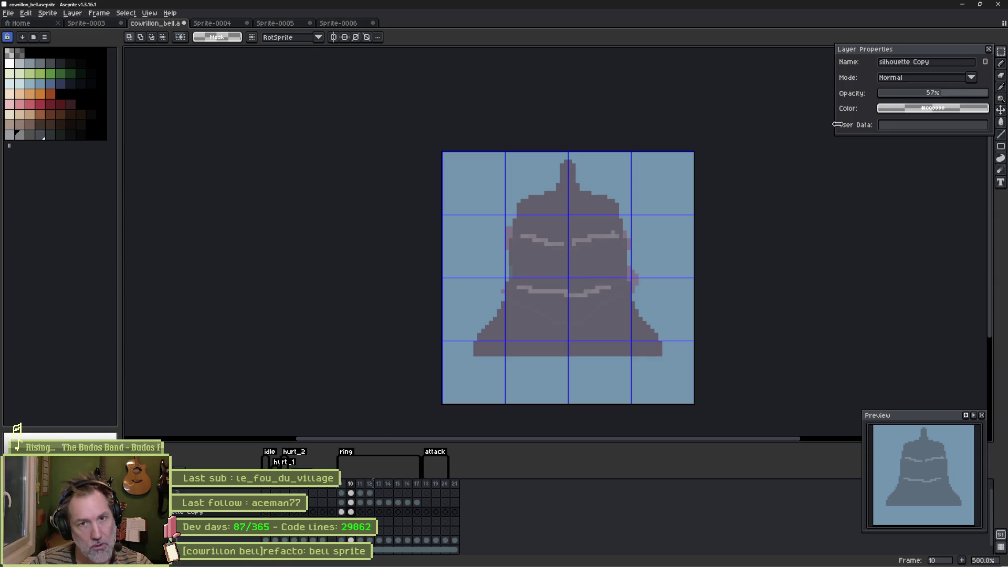
click(987, 93)
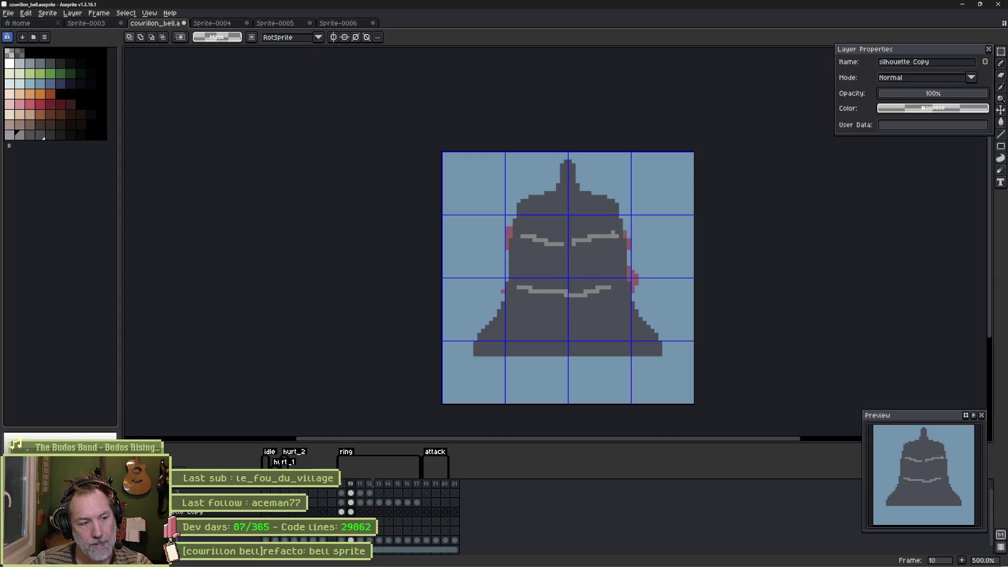
Step: Move to the silhouette layer on frame 9 with onion skin and duplicate it
key(ctrl+z)
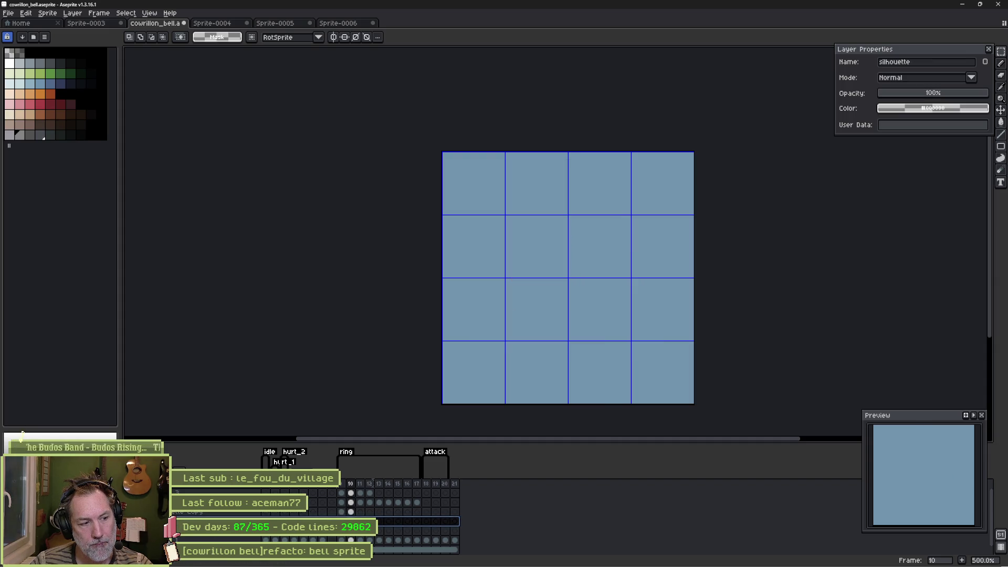
key(ctrl+z)
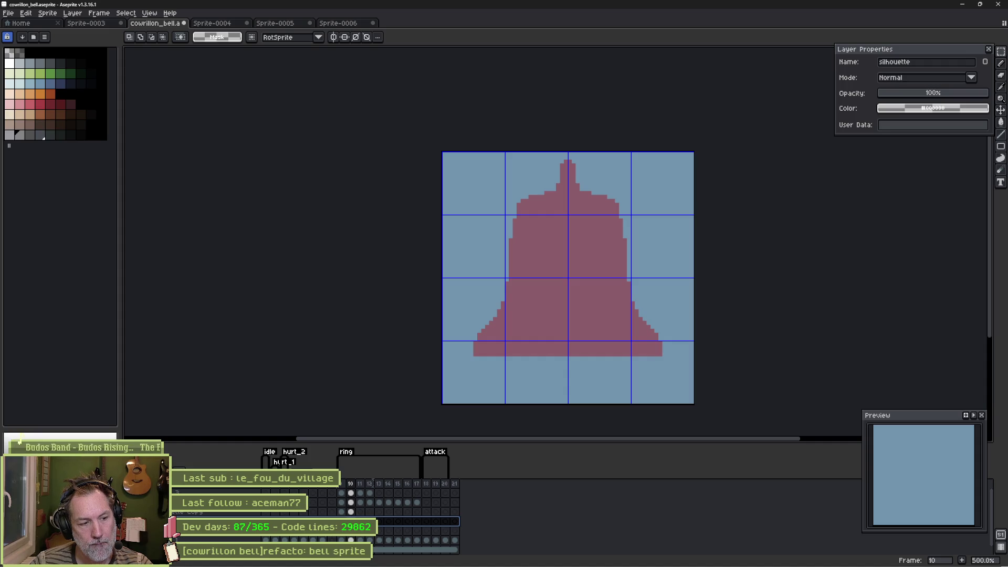
key(Left)
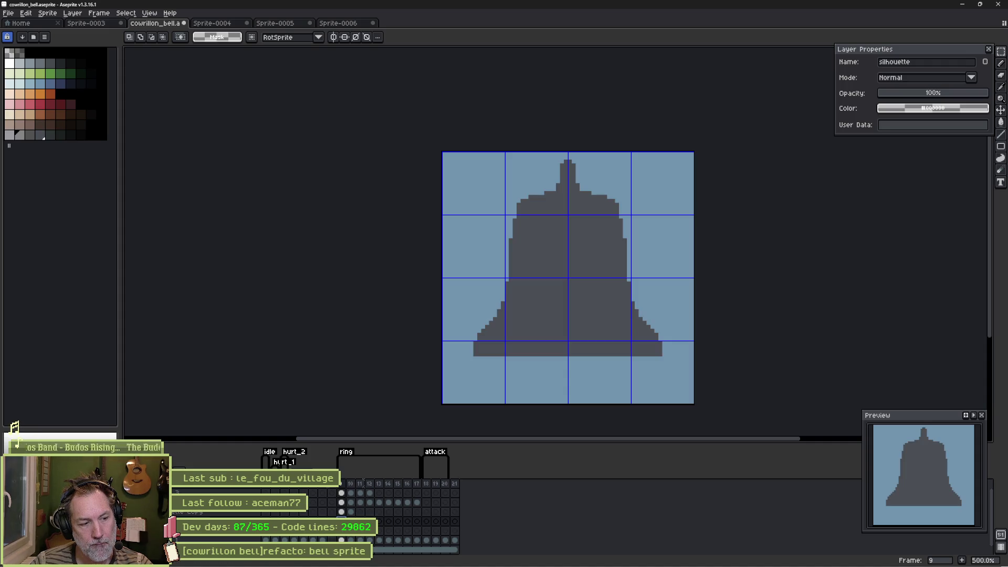
key(ctrl+j)
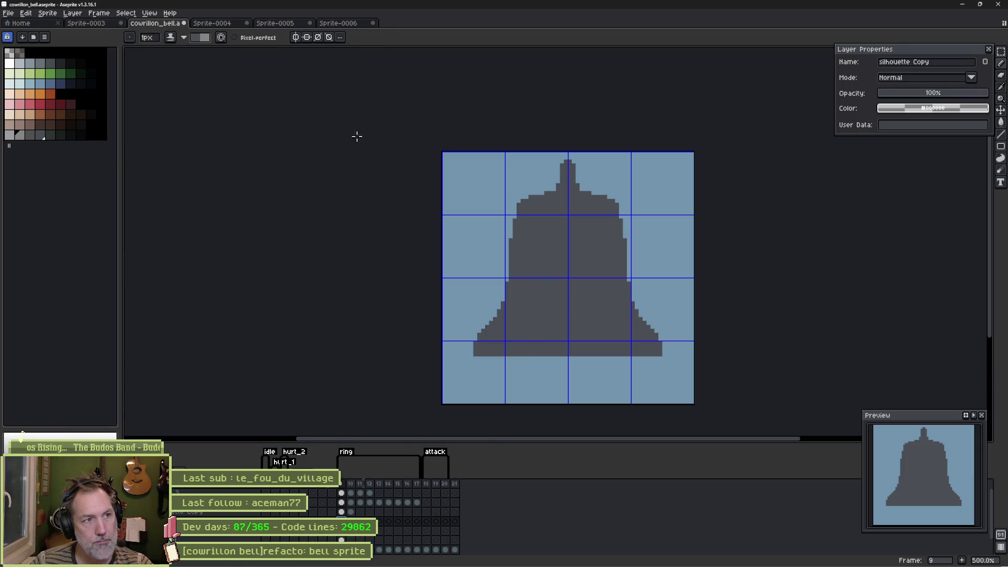
Step: Sort a range of bottom-row palette colours by brightness, trying descending and ascending order
key(i)
key(b)
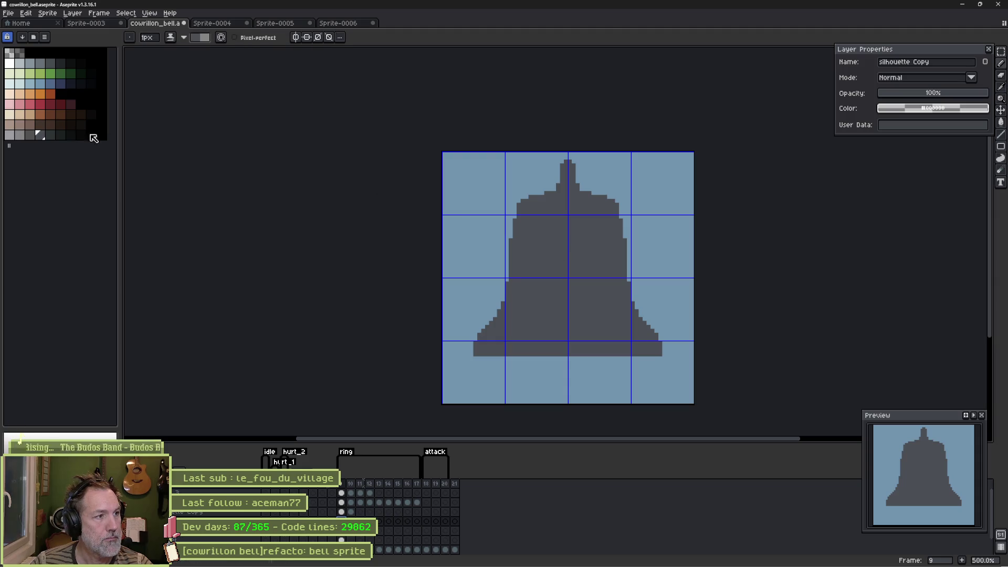
drag(13, 138, 86, 138)
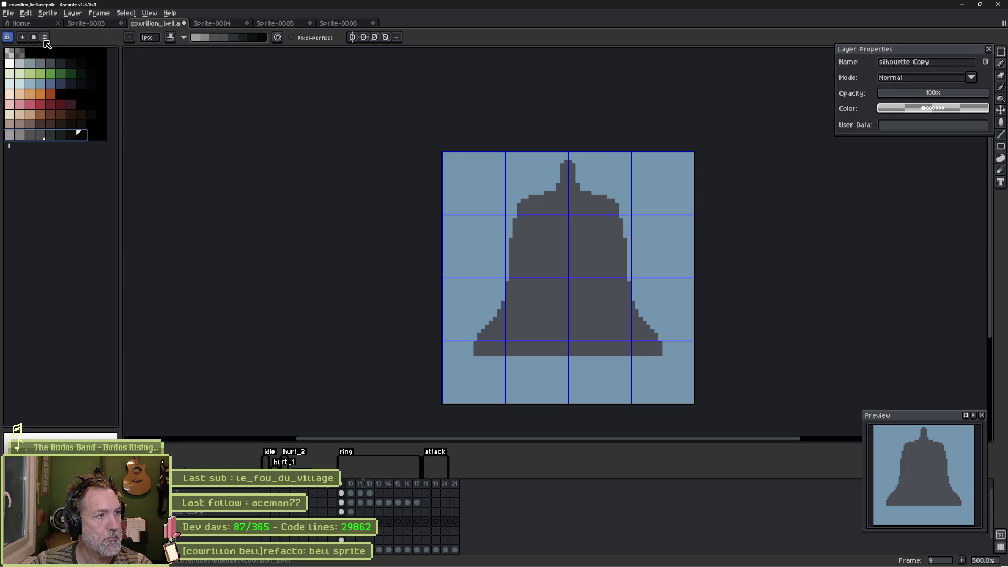
click(27, 37)
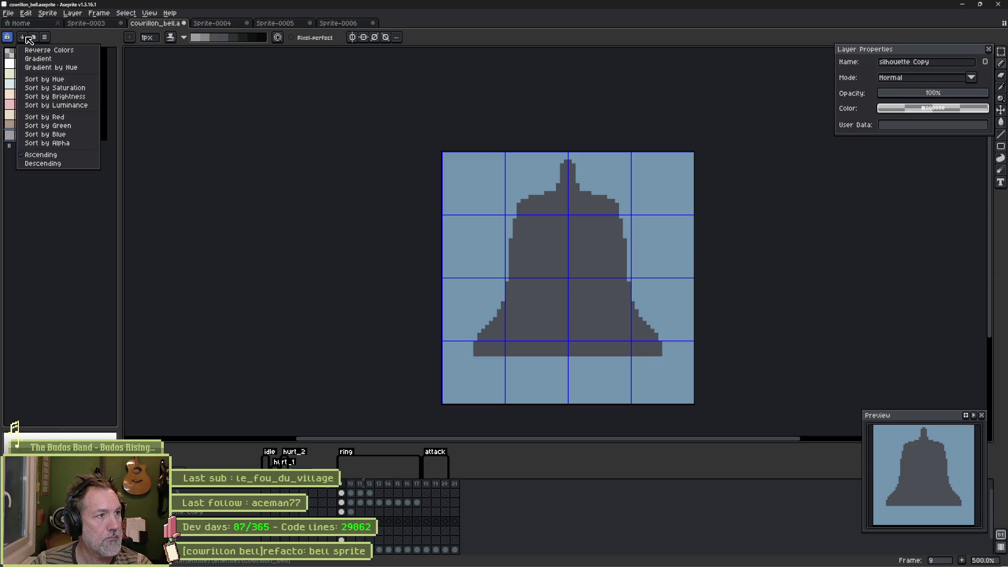
click(55, 97)
click(22, 37)
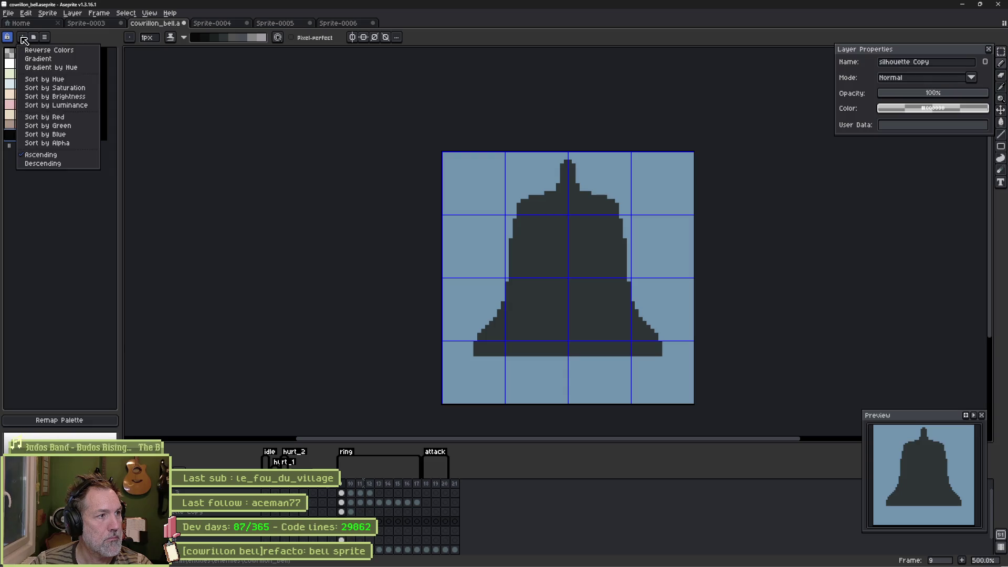
click(74, 164)
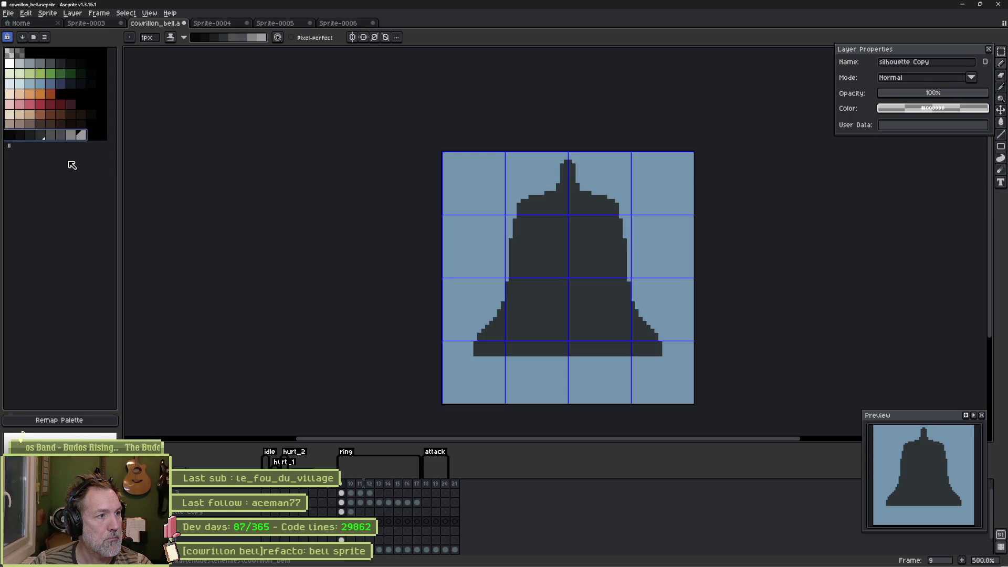
click(22, 37)
click(59, 157)
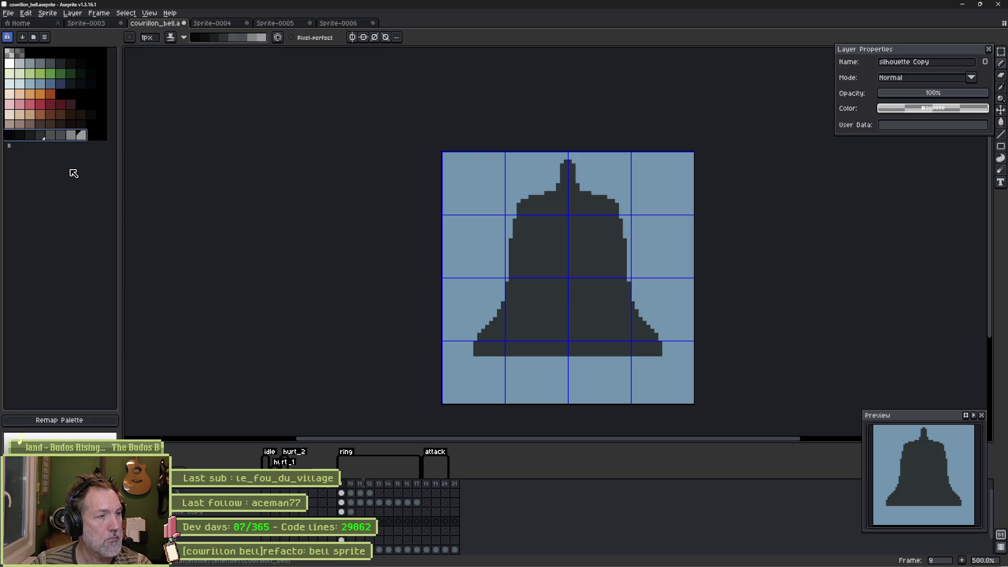
click(22, 36)
click(52, 158)
click(24, 38)
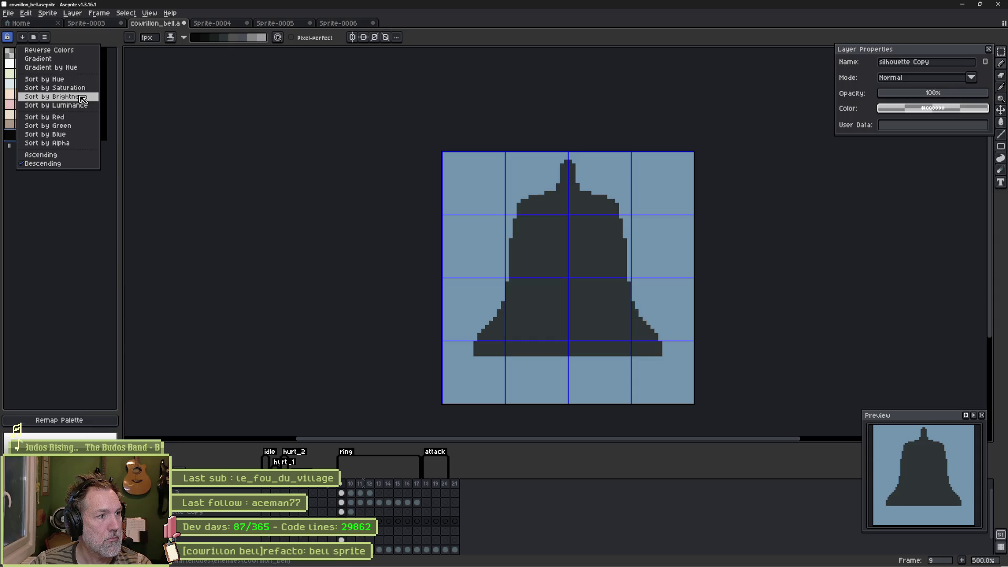
click(53, 97)
Step: Pick the bell's dark grey, set a 5px brush, and test-paint a block before undoing it
key(i)
click(558, 250)
key(b)
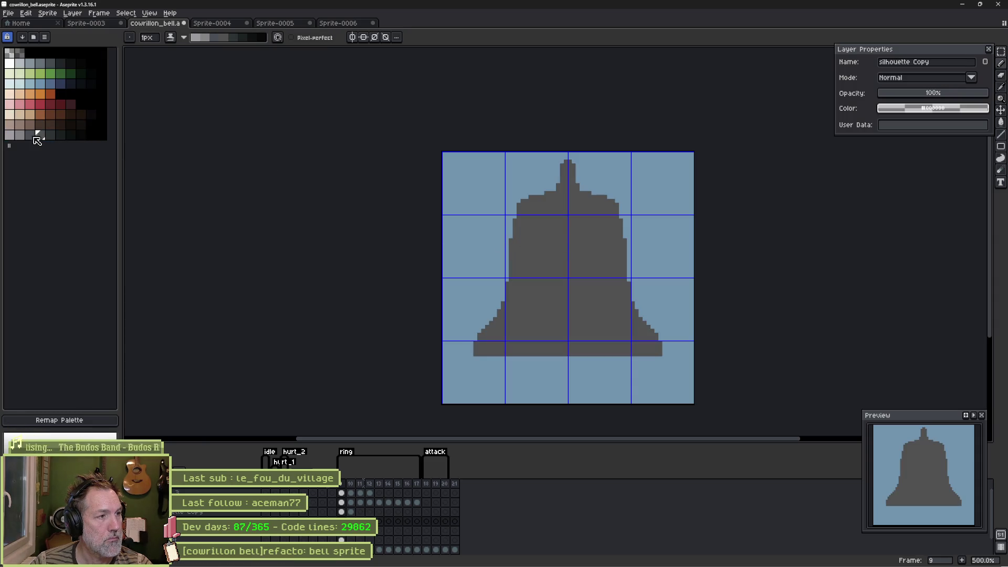
click(29, 134)
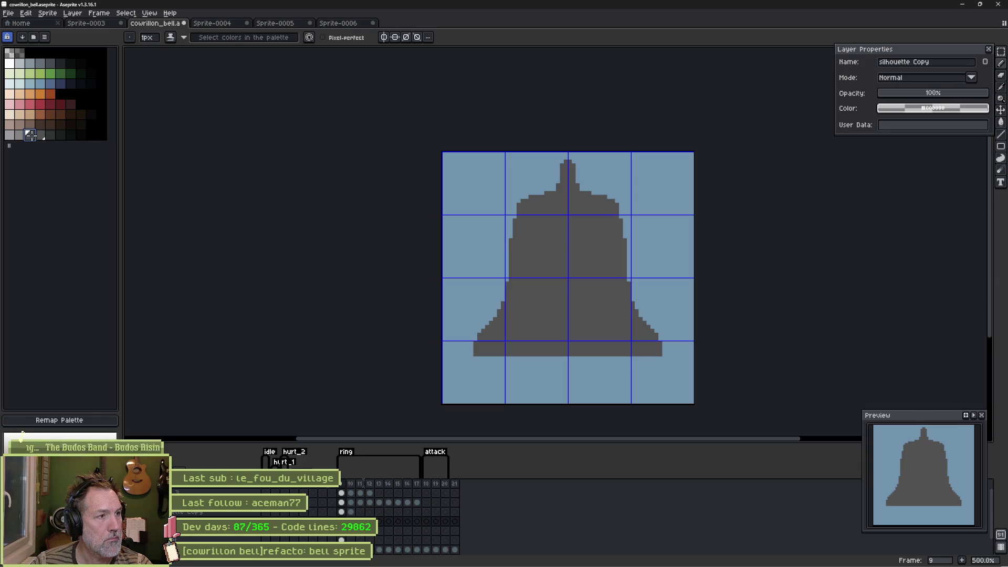
drag(30, 134, 40, 135)
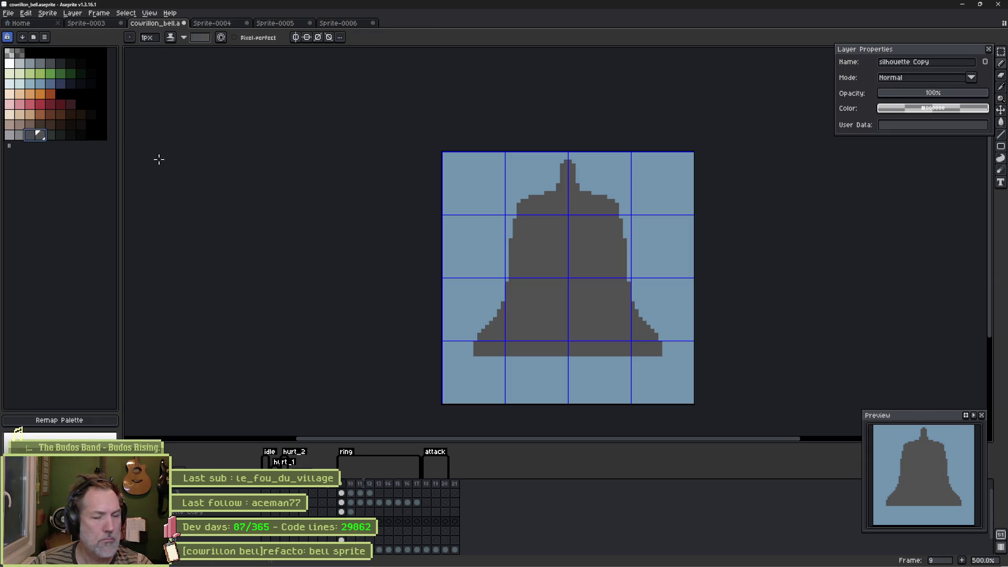
click(528, 251)
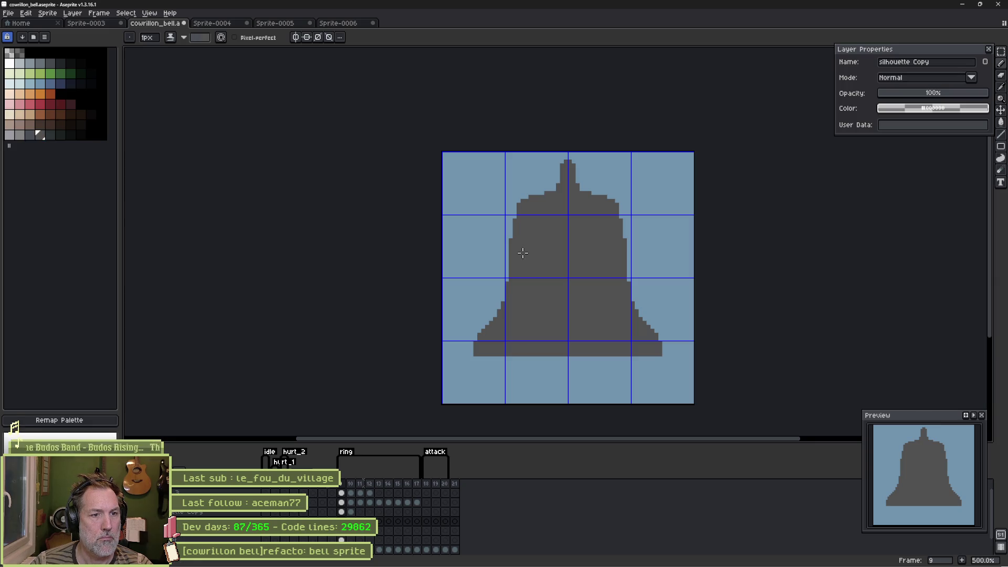
scroll(522, 253, up, 1)
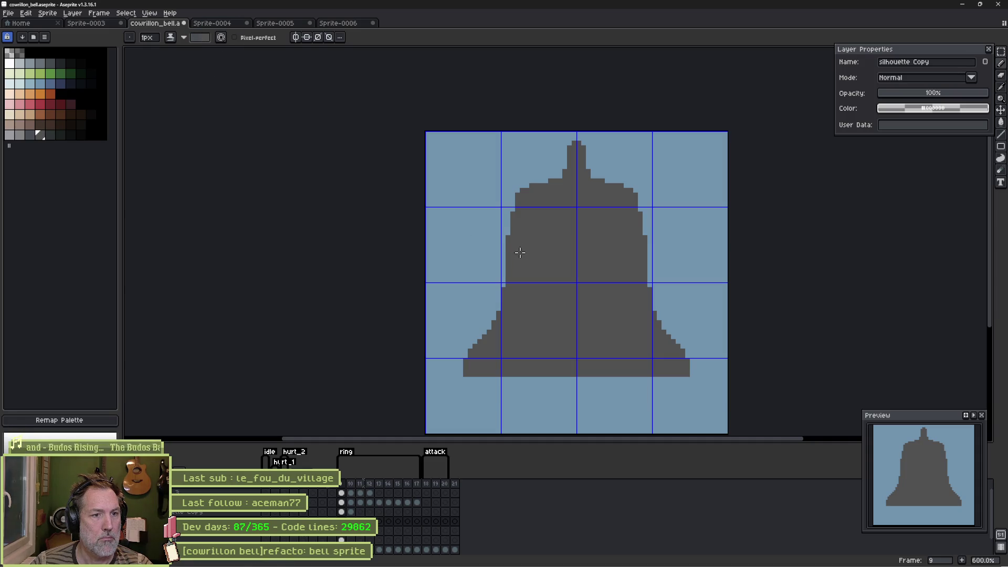
key(plus)
key(plus)
key(plus)
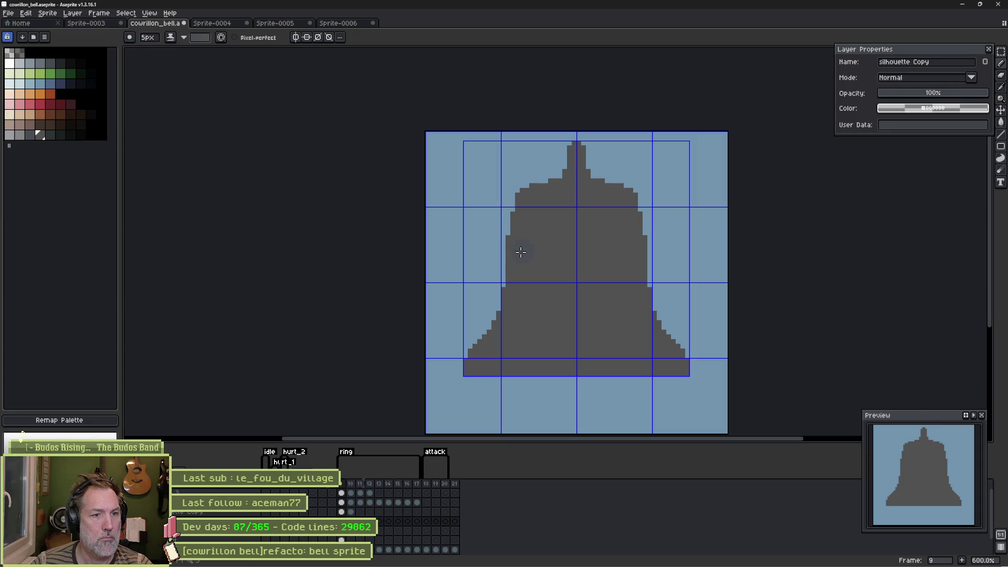
click(20, 135)
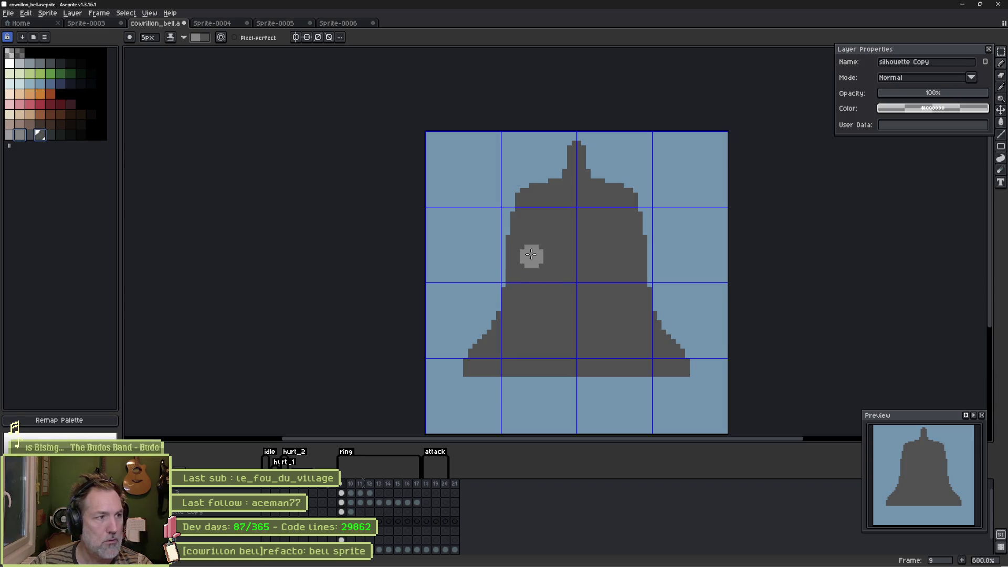
click(45, 138)
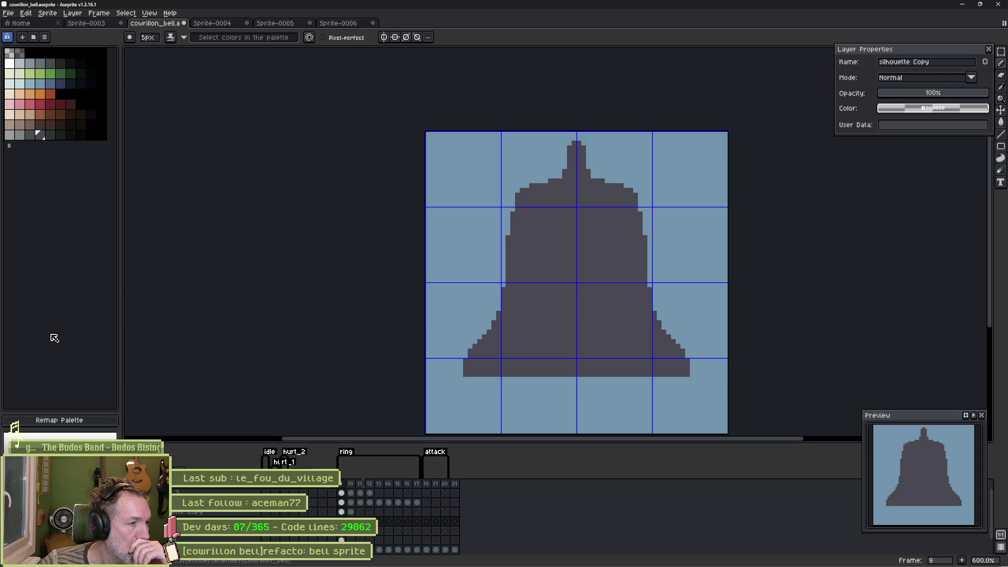
click(505, 256)
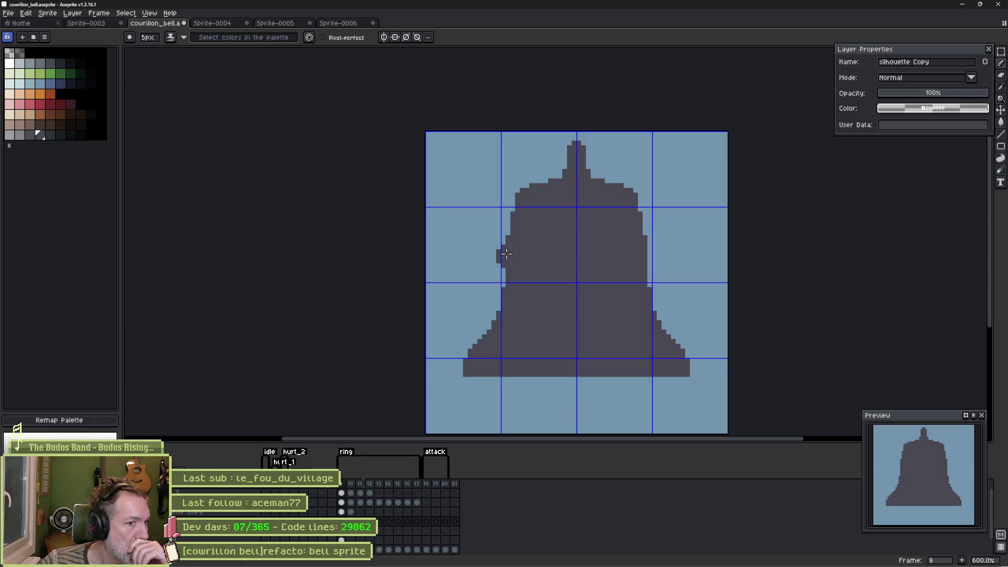
key(ctrl+z)
click(40, 135)
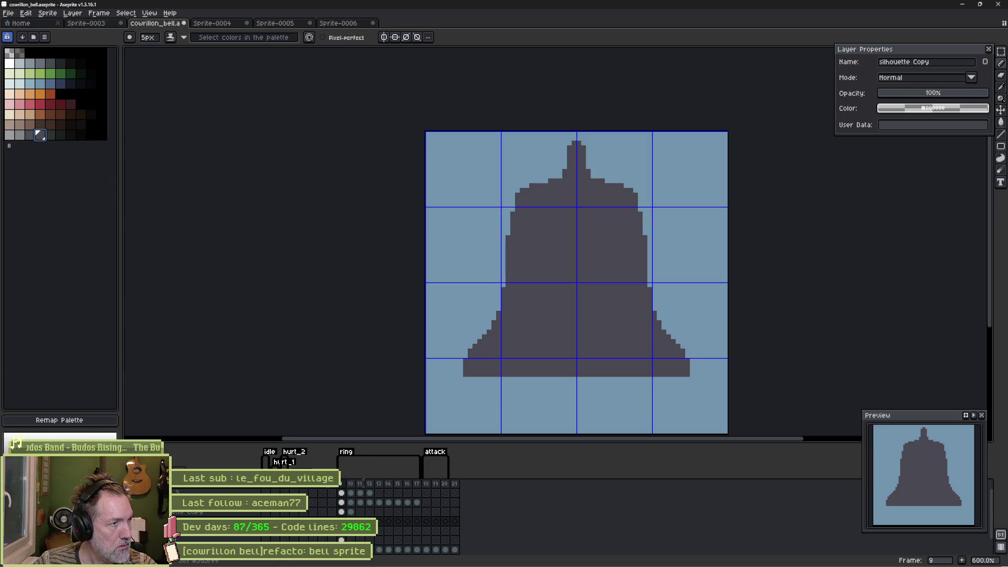
Step: Unlock the palette and resize it to add a new grey swatch at the end
click(77, 158)
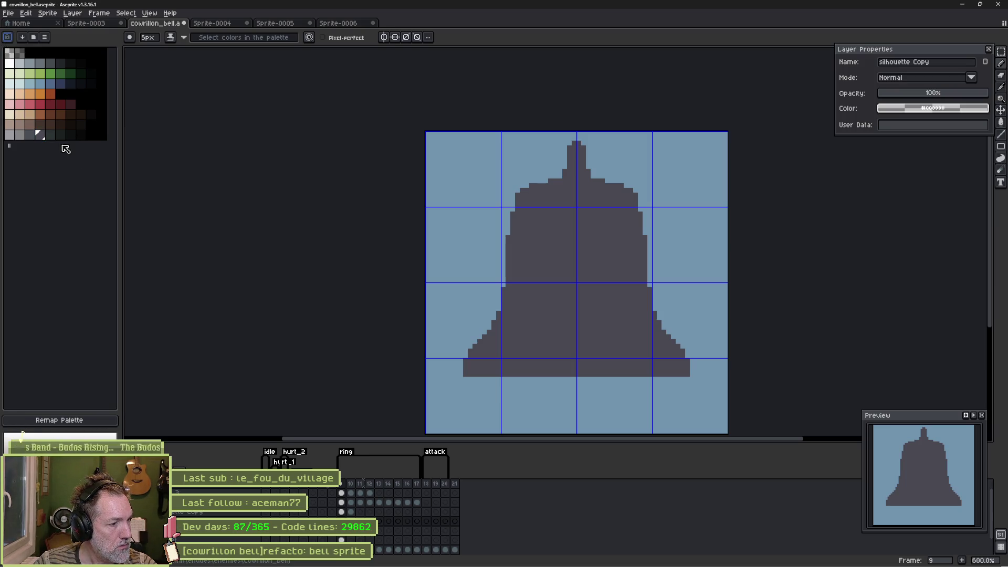
click(41, 136)
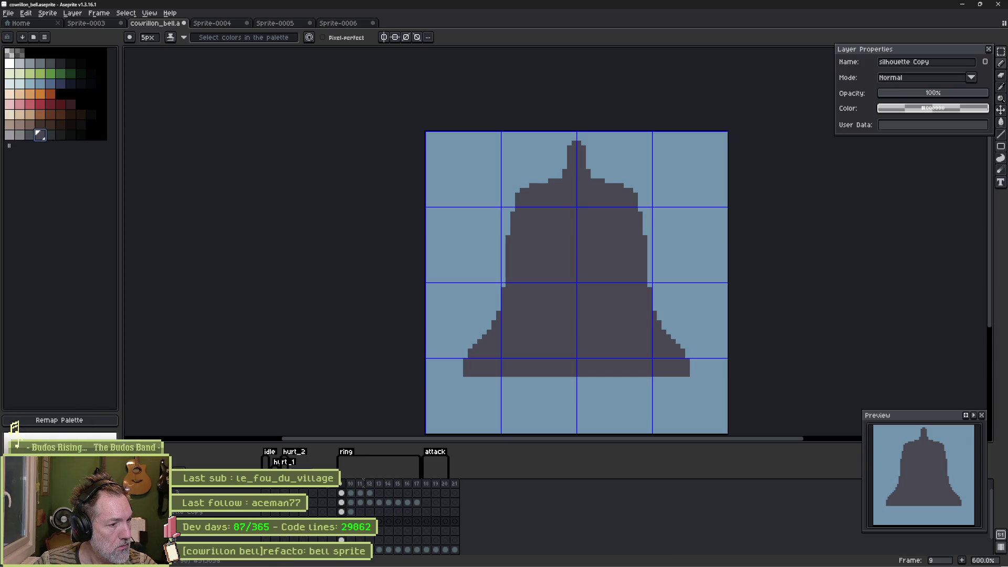
drag(9, 145, 15, 152)
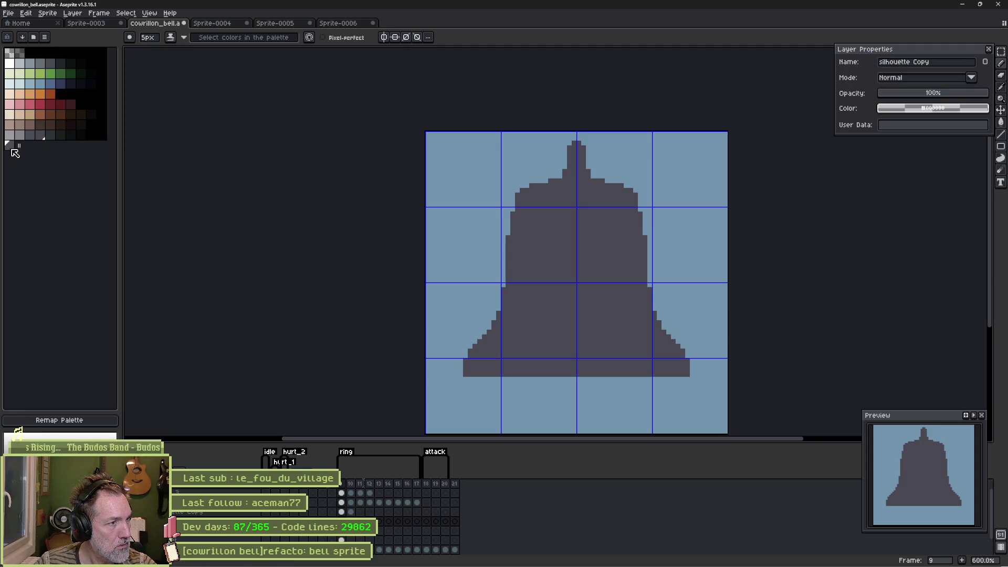
click(41, 137)
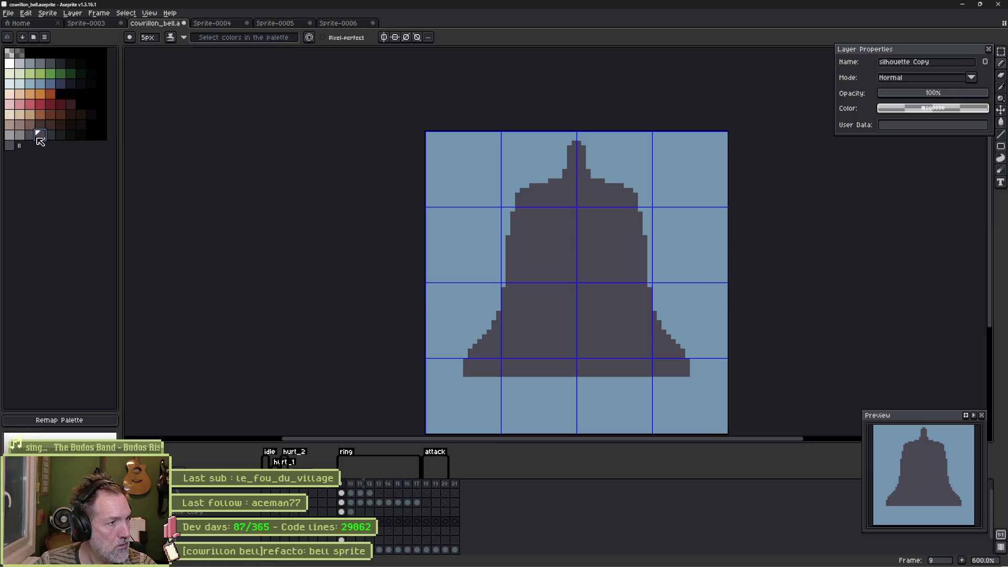
drag(19, 145, 19, 150)
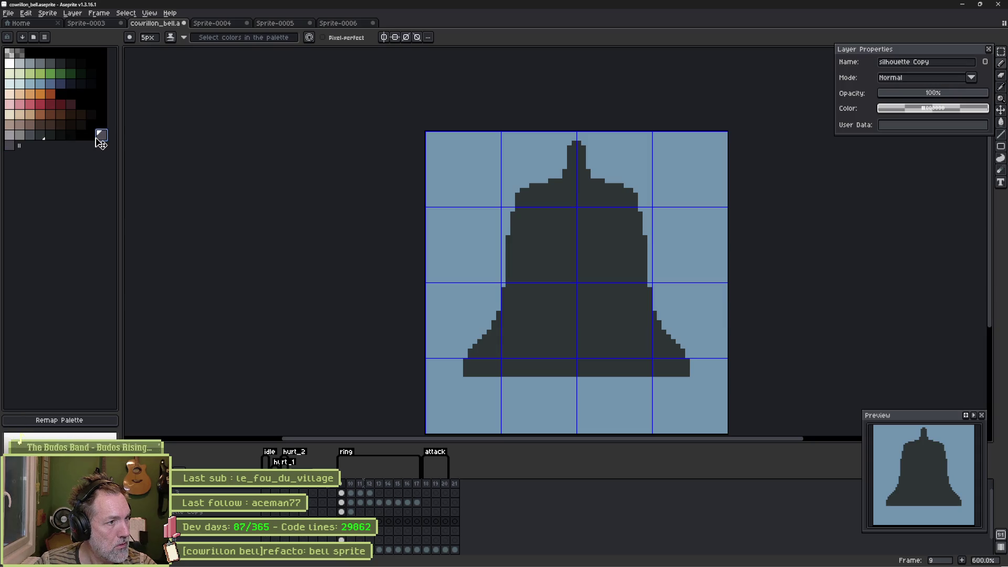
mouse_move(24, 151)
mouse_down()
mouse_move(13, 140)
mouse_move(93, 140)
mouse_move(44, 155)
mouse_move(19, 148)
mouse_up()
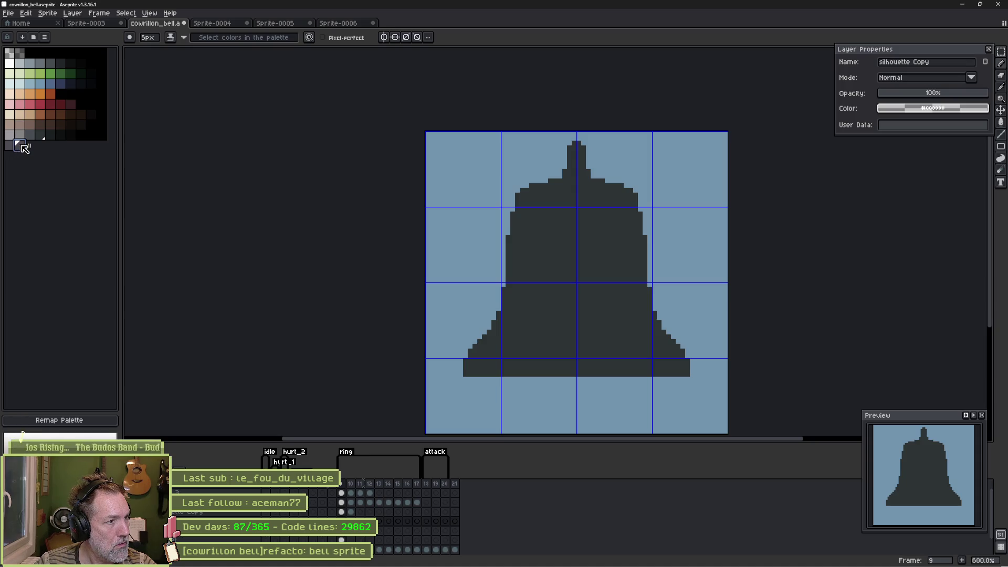
Step: Check Sprite > Color Mode, then remap the palette so the bell turns lighter slate grey
click(48, 13)
mouse_move(99, 34)
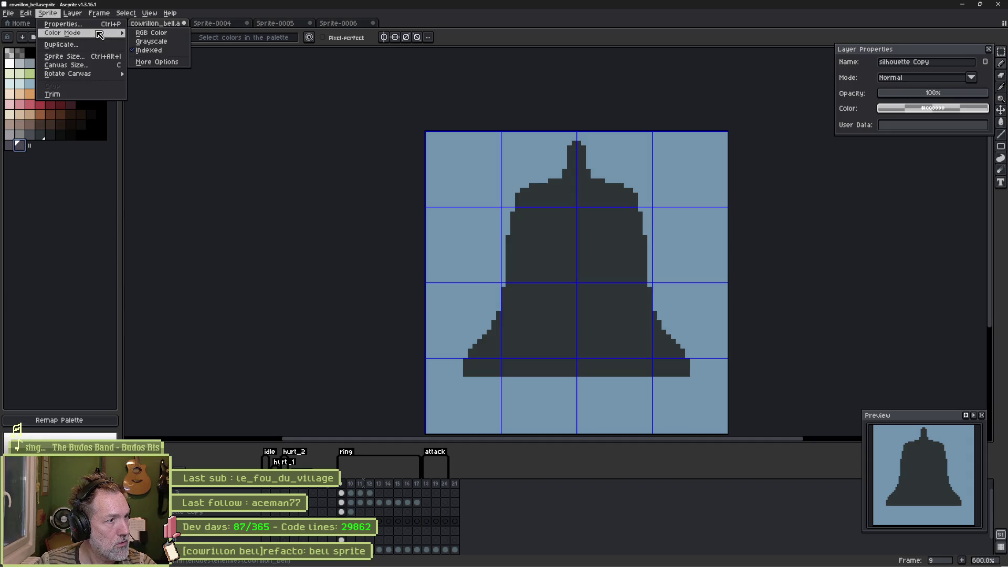
click(121, 192)
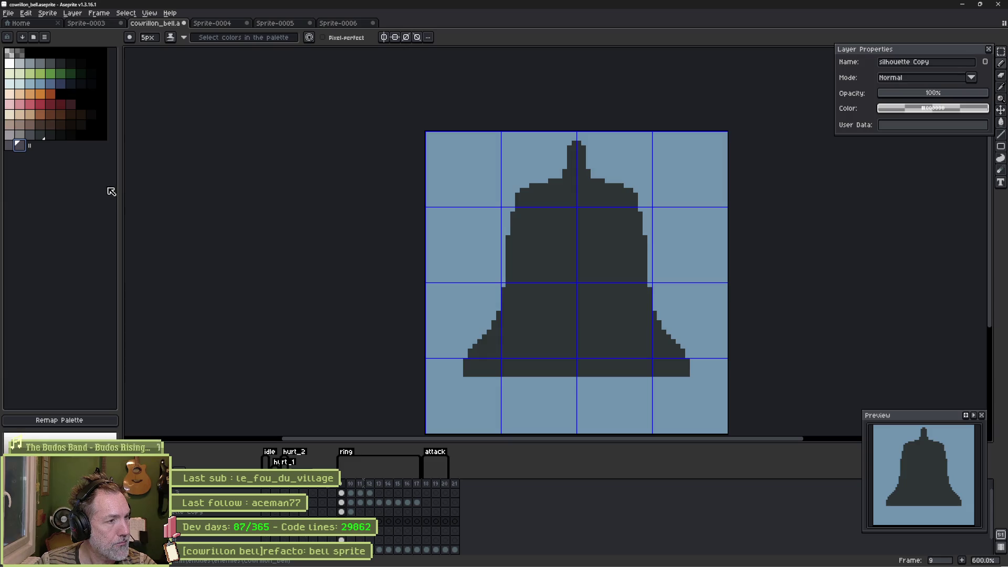
click(87, 422)
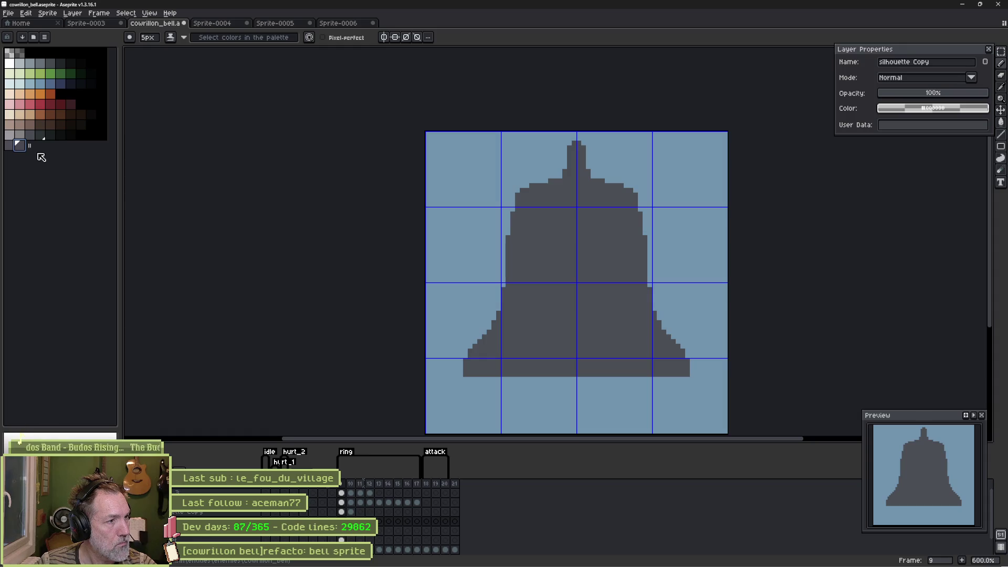
key(g)
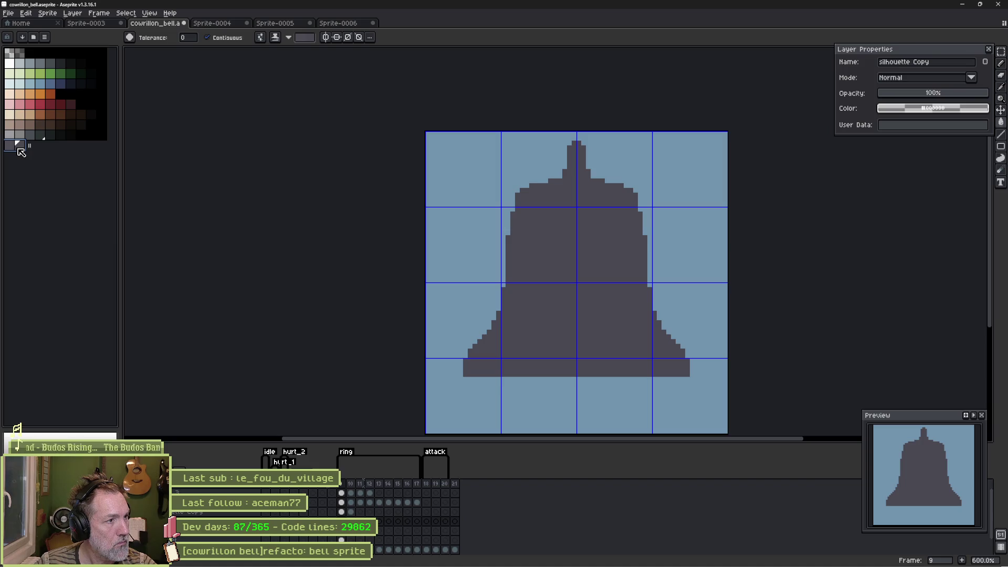
Step: Undo the stray stroke on the bell's upper-left edge and compare against the real bell photo
key(b)
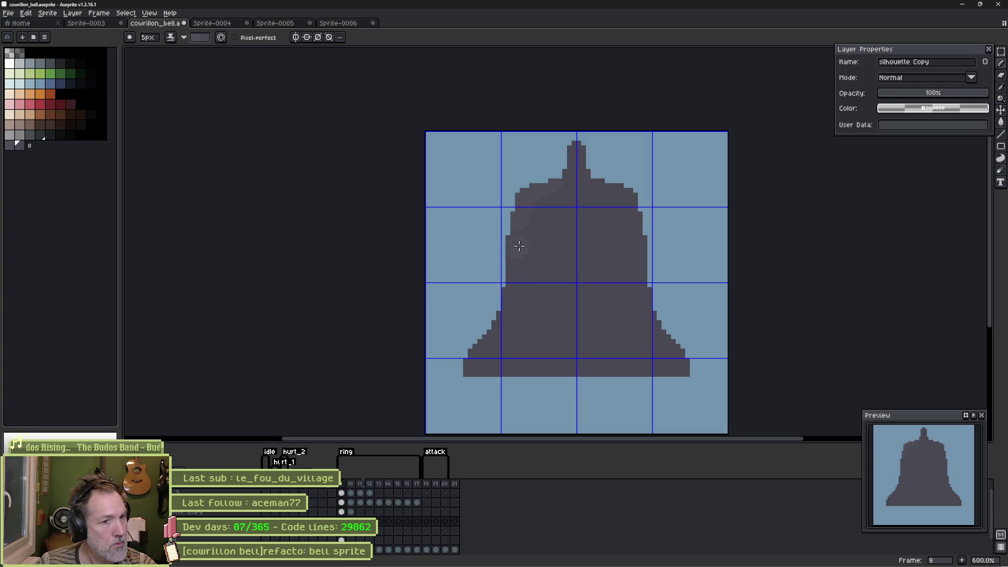
key(ctrl+z)
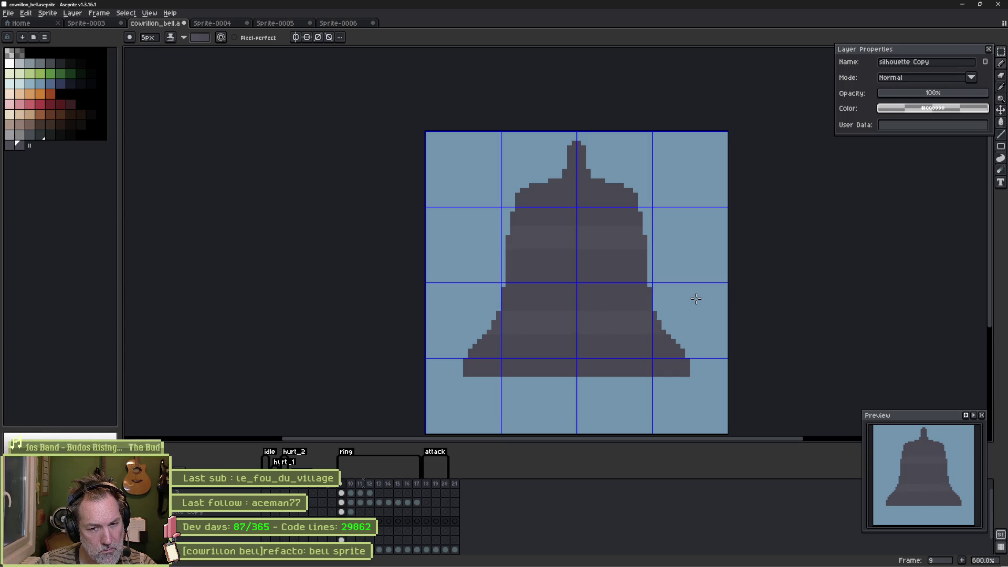
key(alt+Tab)
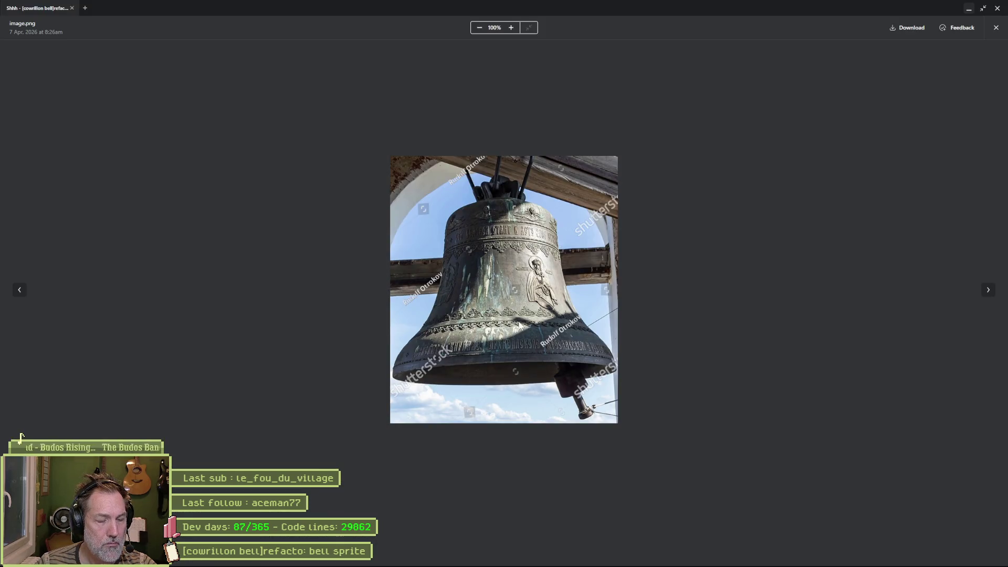
key(alt+Tab)
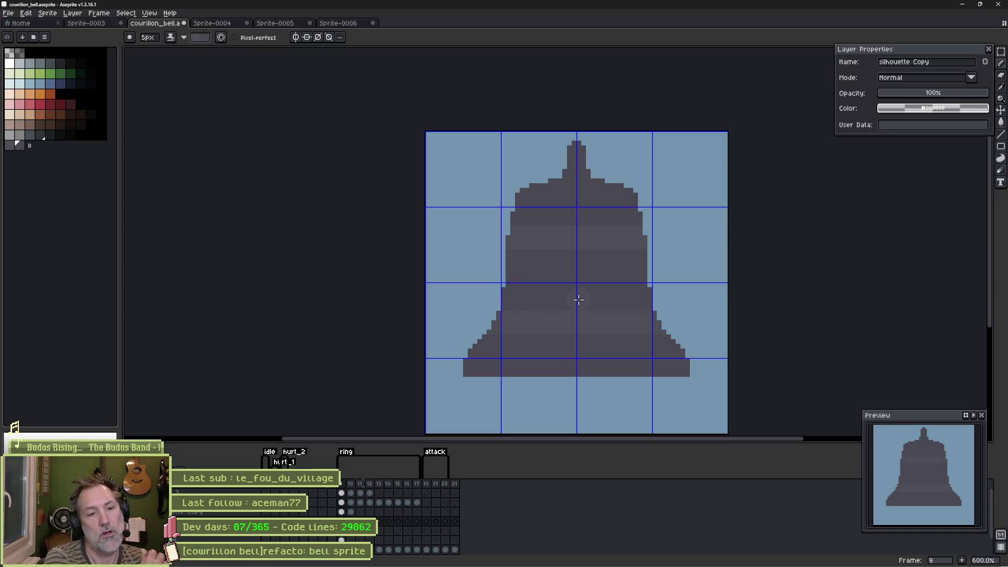
scroll(573, 349, up, 1)
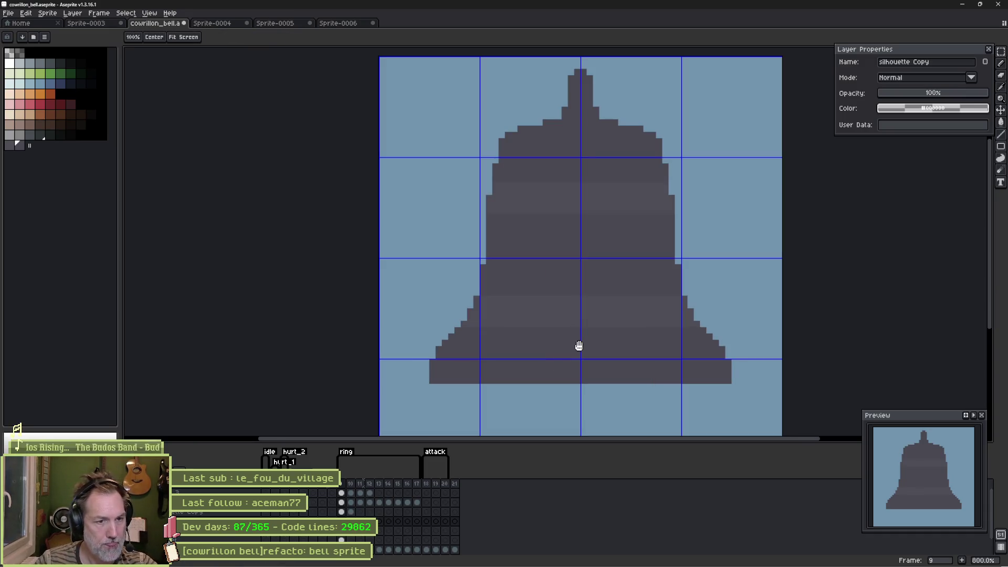
Step: Centre the bell and pick a darker dot colour with a 4px brush
drag(587, 304, 493, 308)
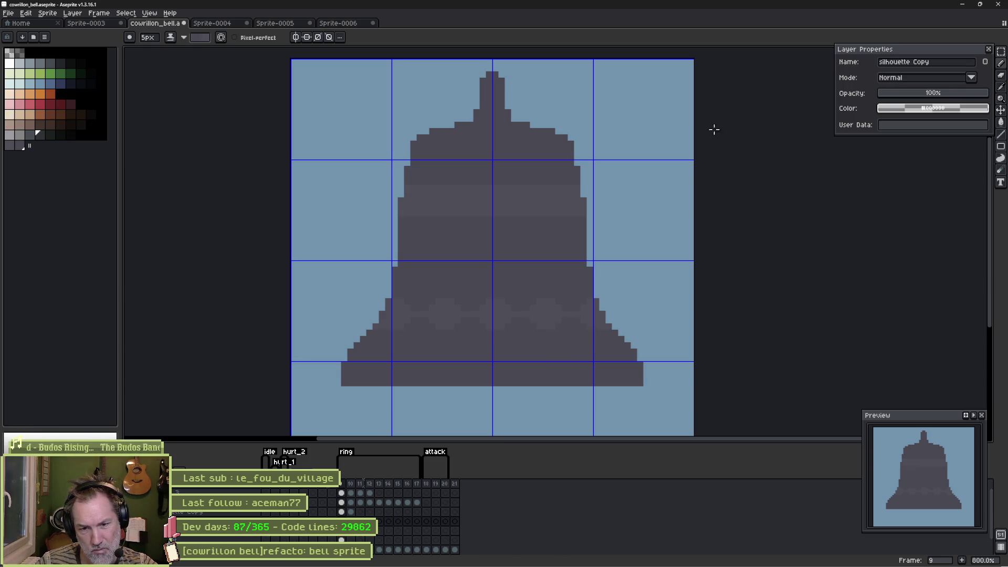
key(minus)
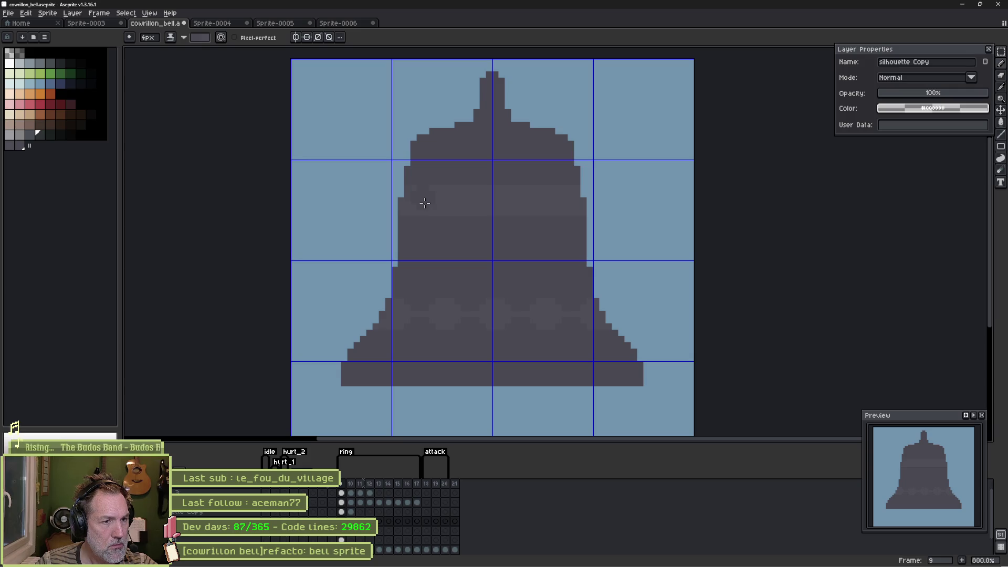
key(plus)
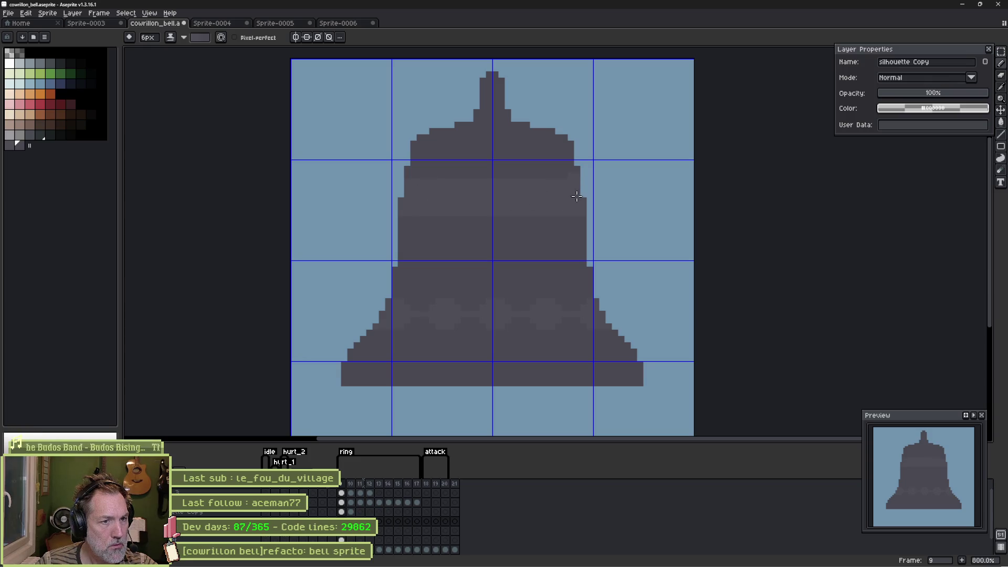
alt+click(450, 198)
key(minus)
key(minus)
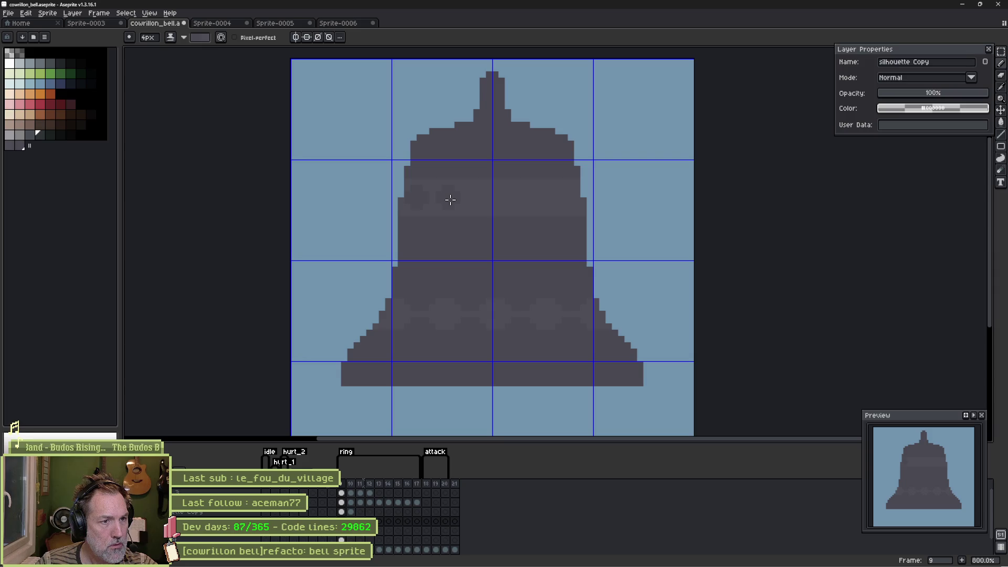
Step: Stamp four dark dots along the bell's band, then shrink the brush to 2px
click(482, 198)
click(510, 199)
click(545, 201)
click(575, 198)
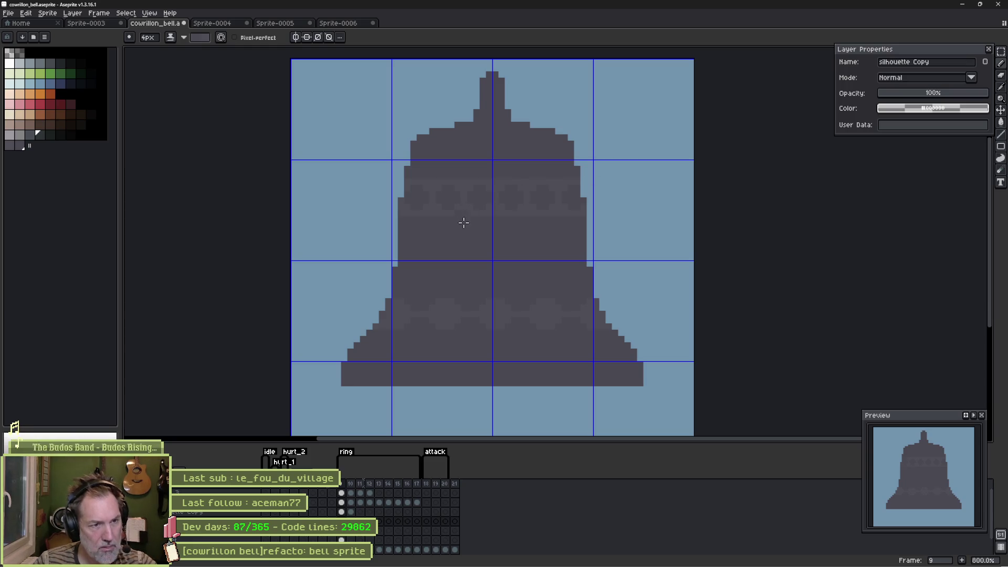
key(minus)
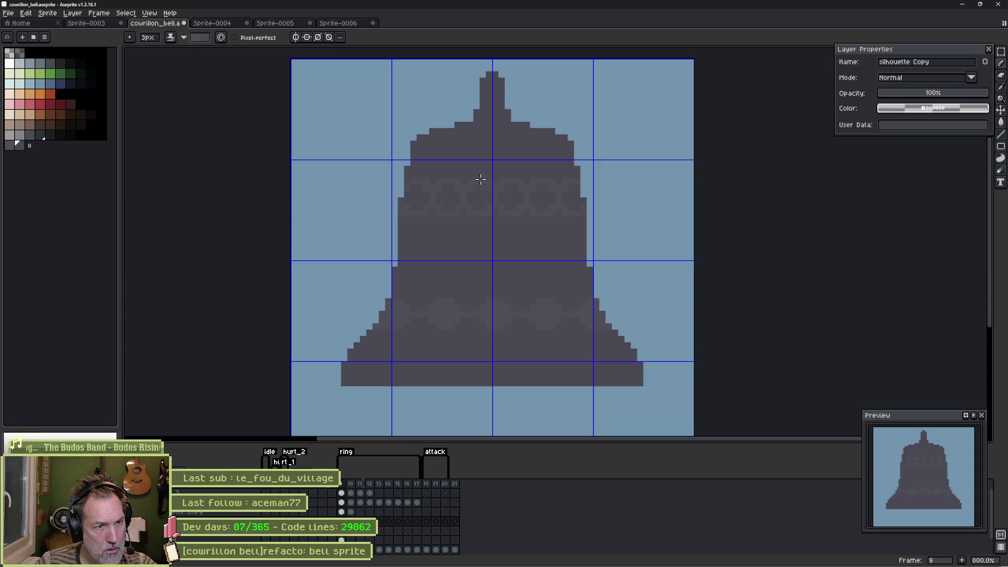
key(minus)
key(minus)
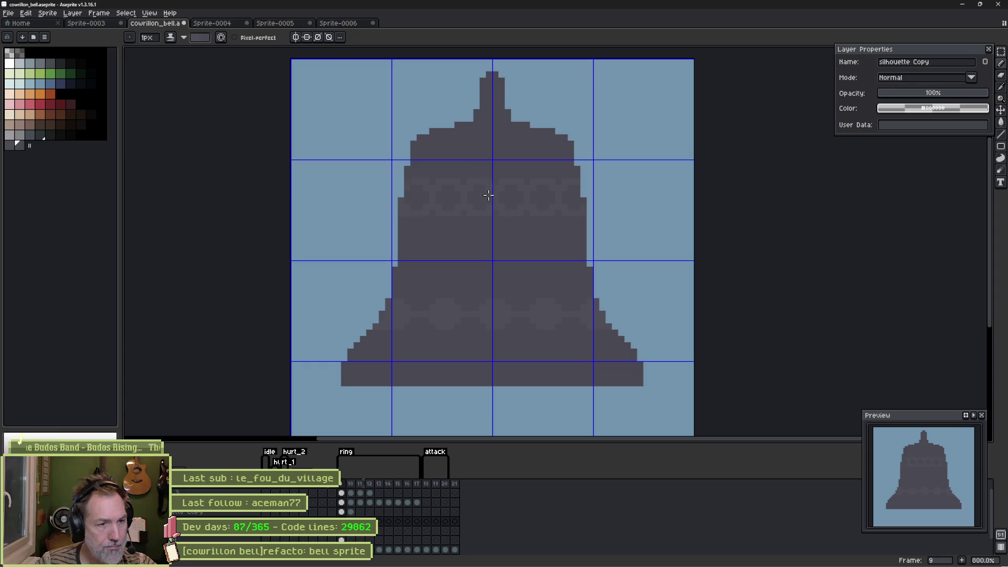
scroll(489, 195, up, 5)
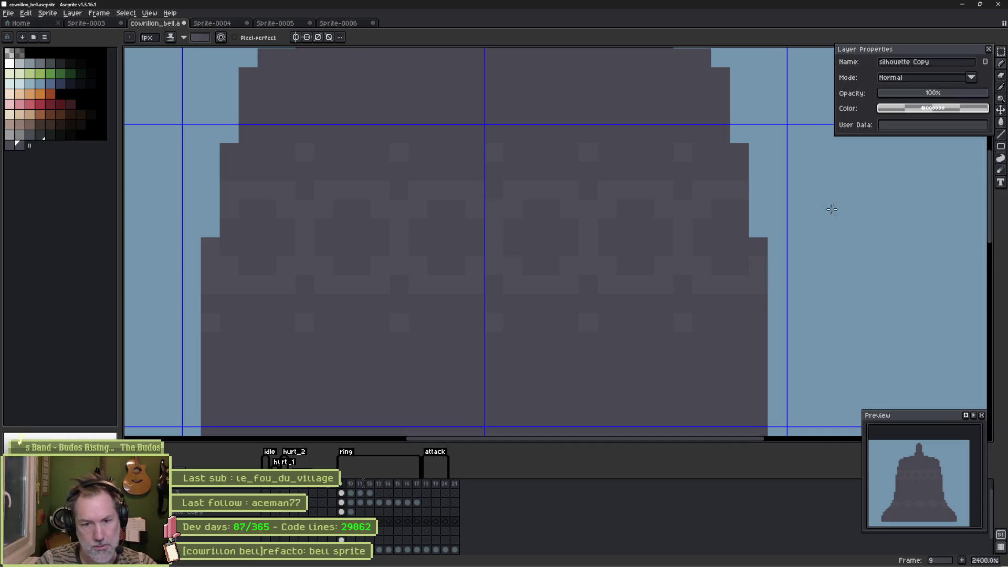
scroll(639, 292, down, 4)
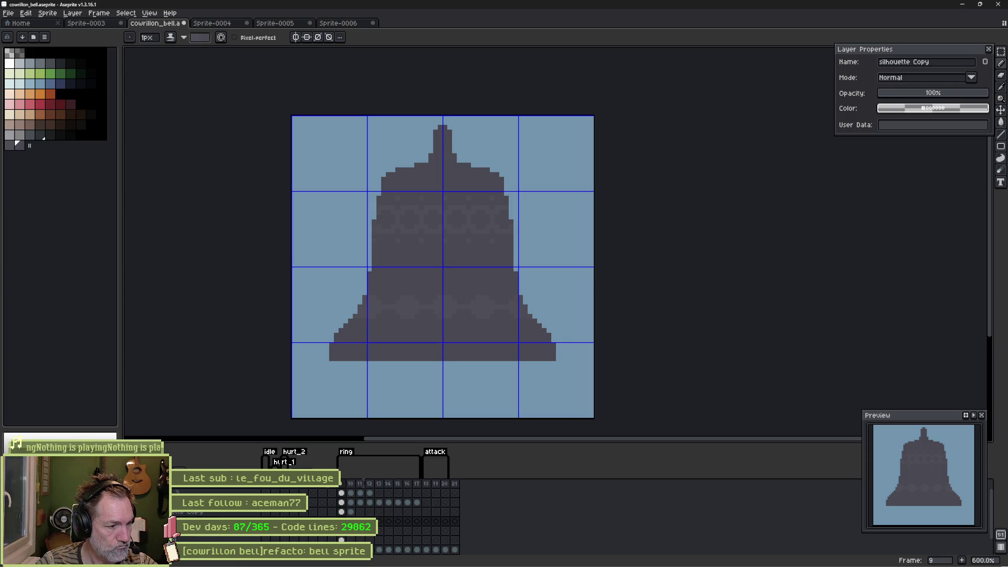
scroll(399, 520, down, 1)
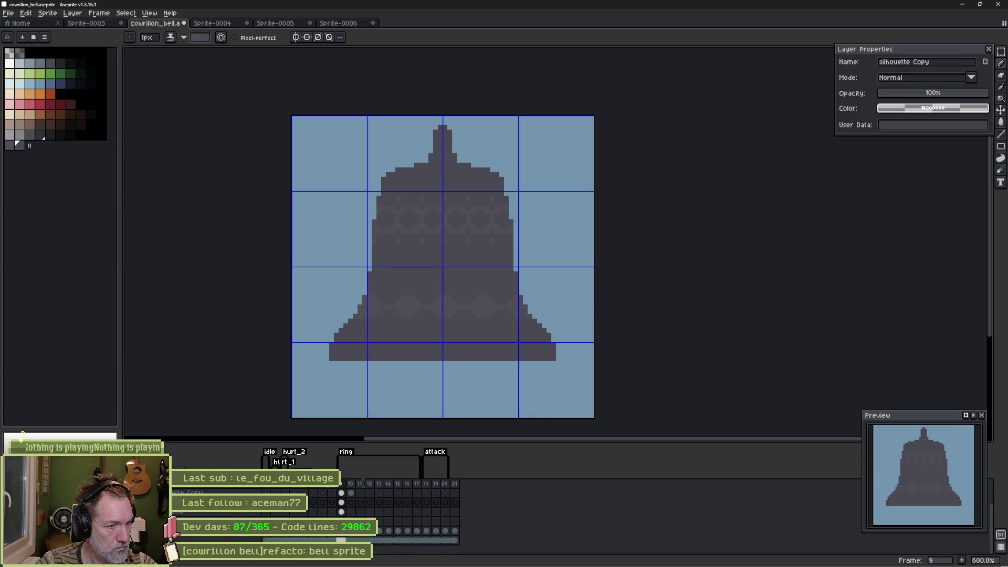
mouse_move(520, 563)
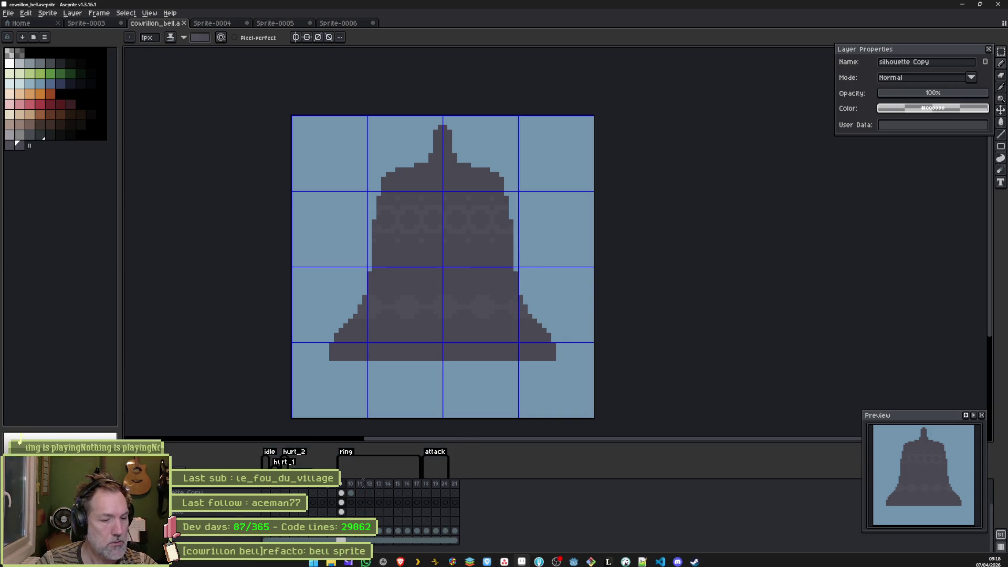
Step: Open the cowrillon_bell scene and reimport its Sprite2D from the Aseprite file
click(575, 559)
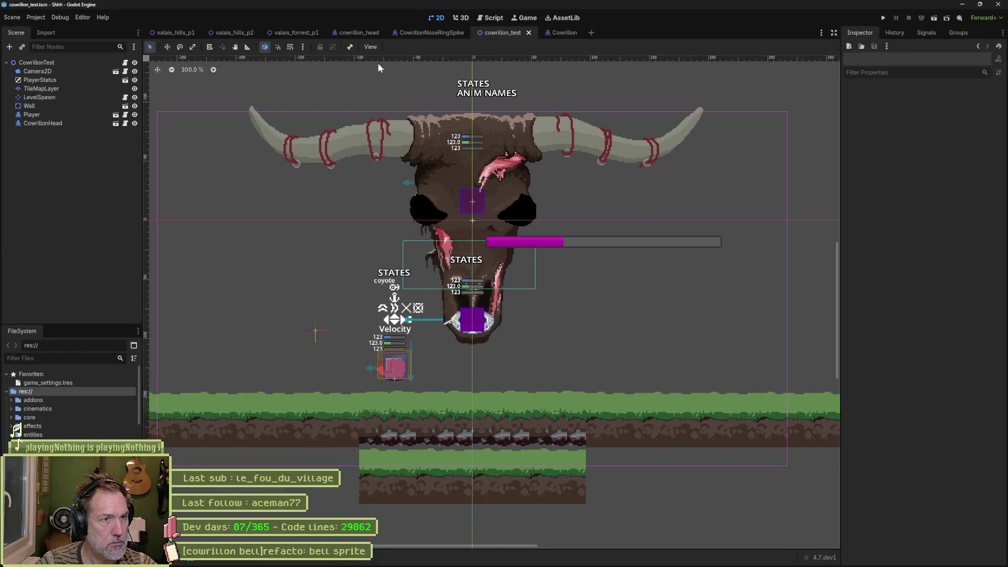
key(alt+shift+o)
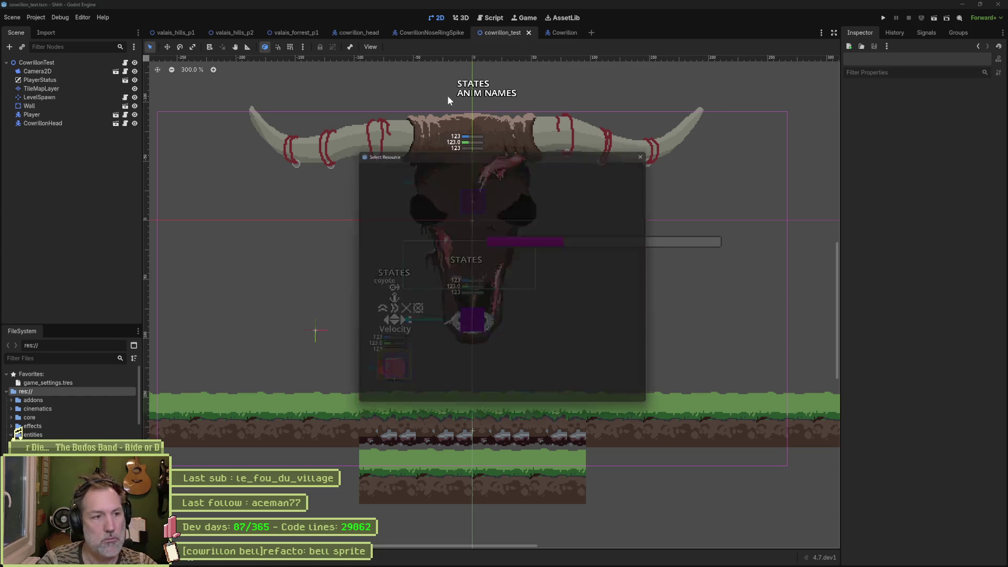
text(cowrillonb)
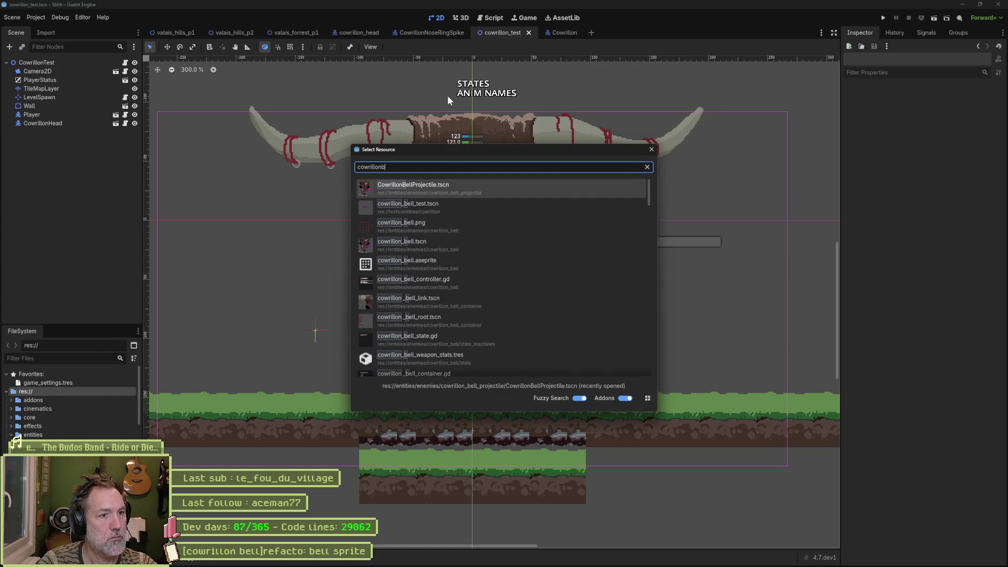
key(Down)
key(Down)
key(Down)
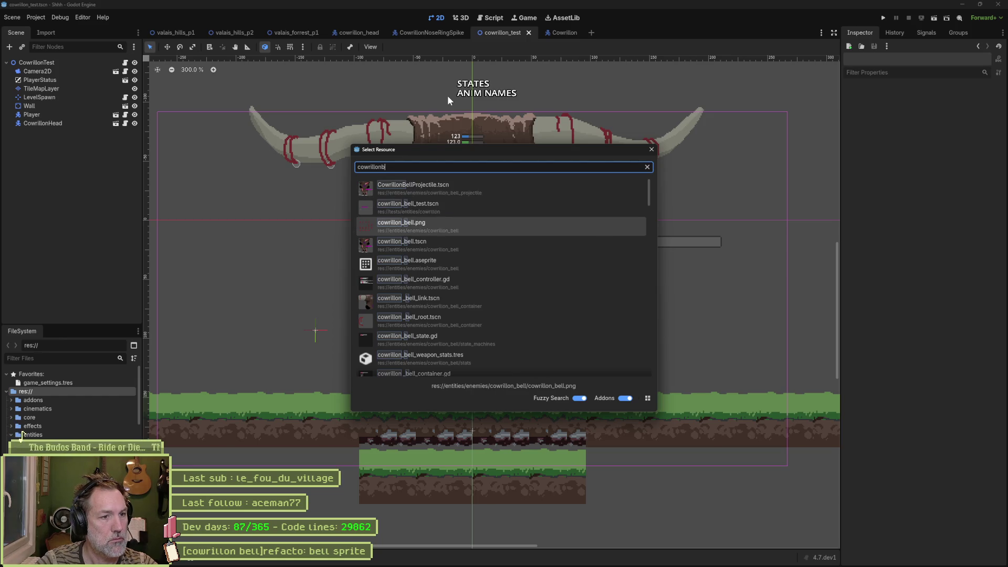
key(Return)
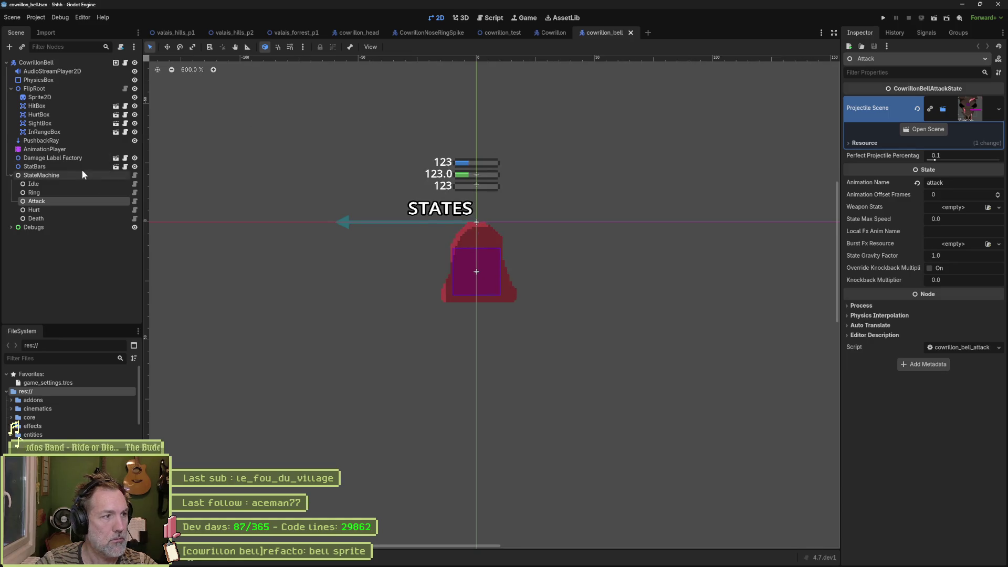
click(45, 96)
scroll(943, 519, down, 10)
click(932, 556)
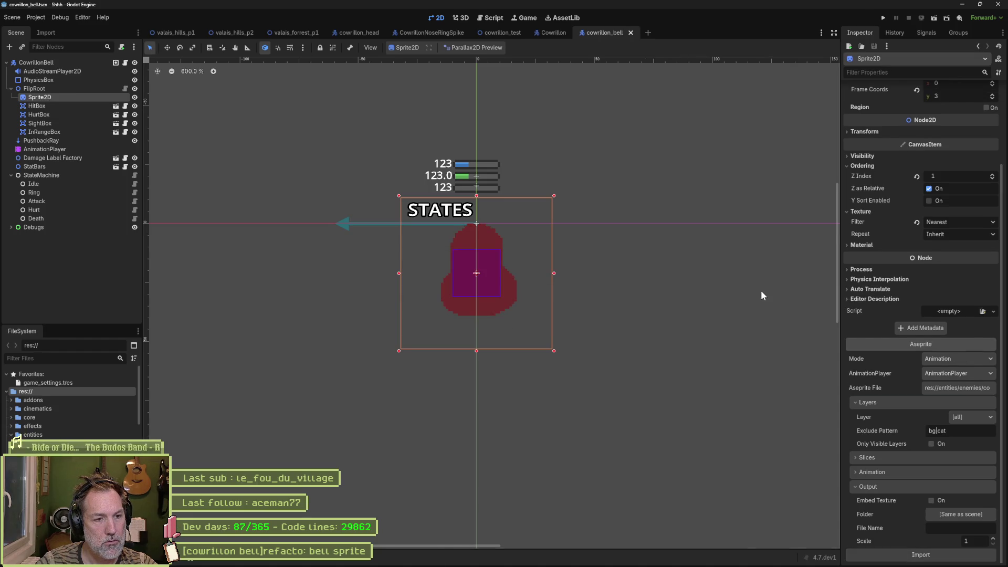
Step: Play the bell animation in Aseprite to check it, then reimport the sprite again
key(alt+Tab)
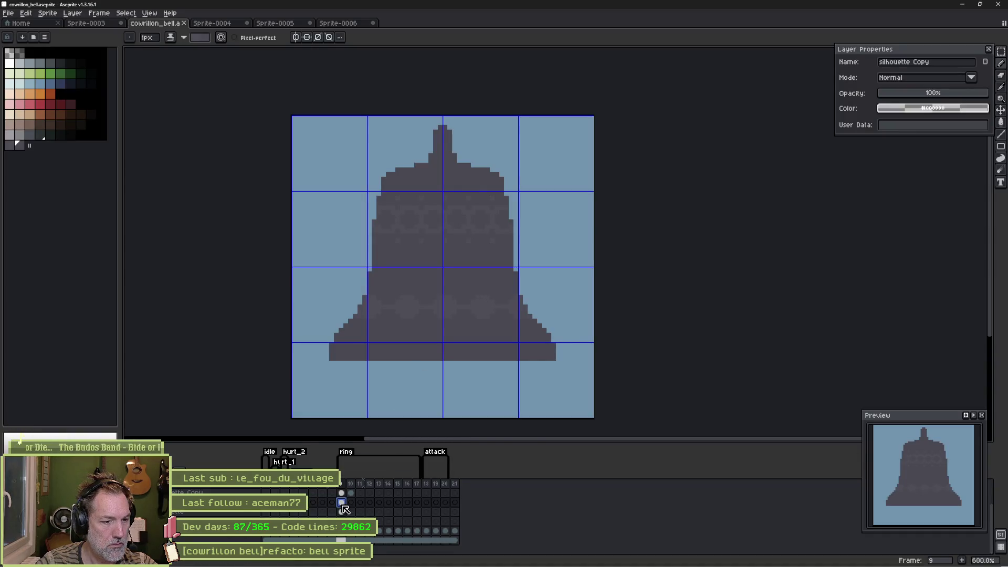
key(Return)
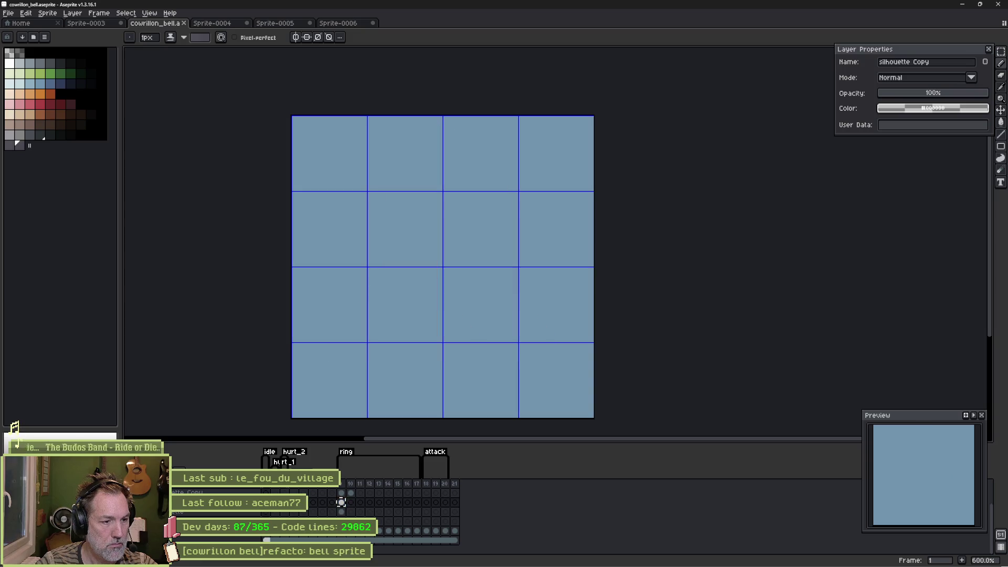
key(alt+Tab)
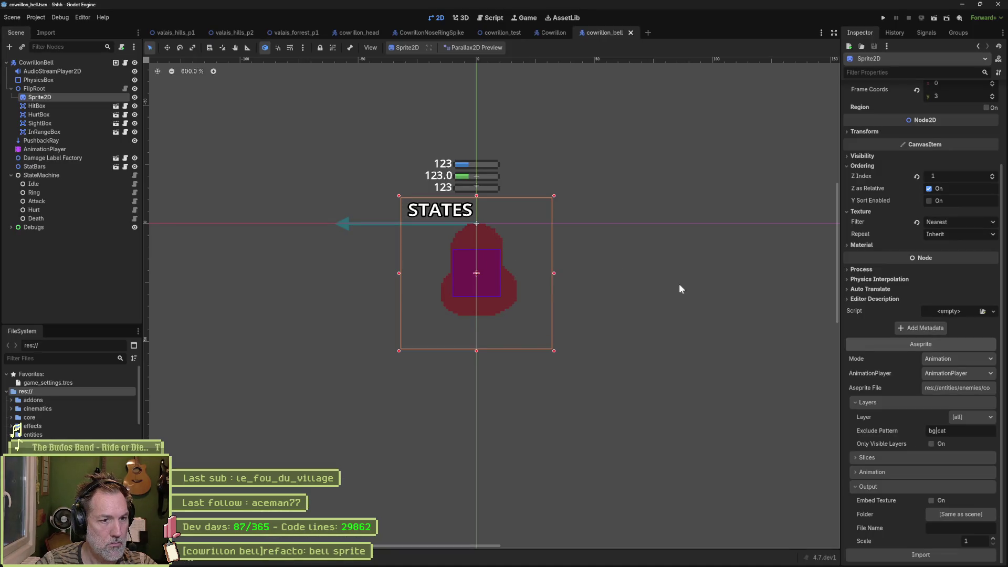
click(945, 557)
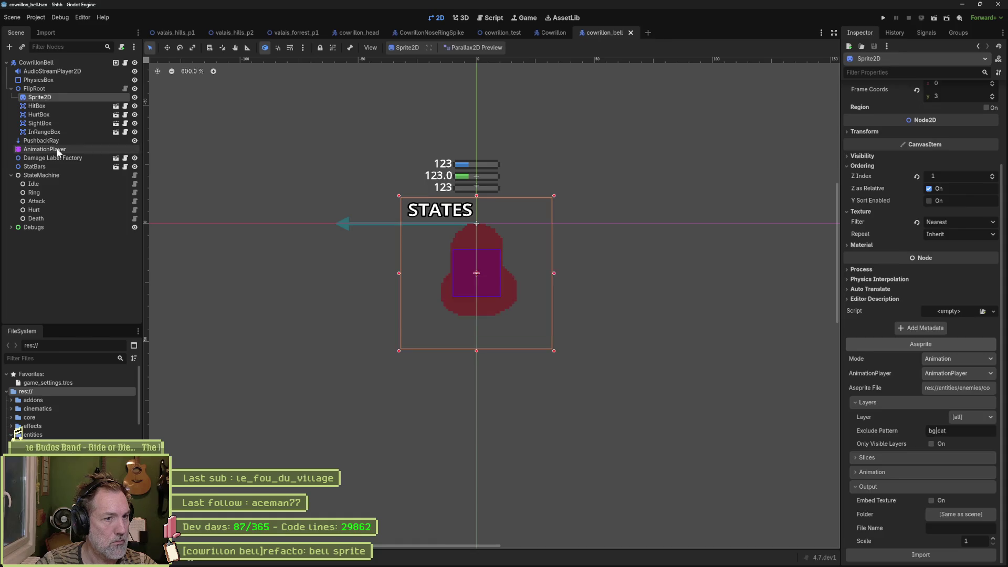
Step: Inspect the bell's AnimationPlayer, then run the cowrillon_test scene with F6
click(45, 149)
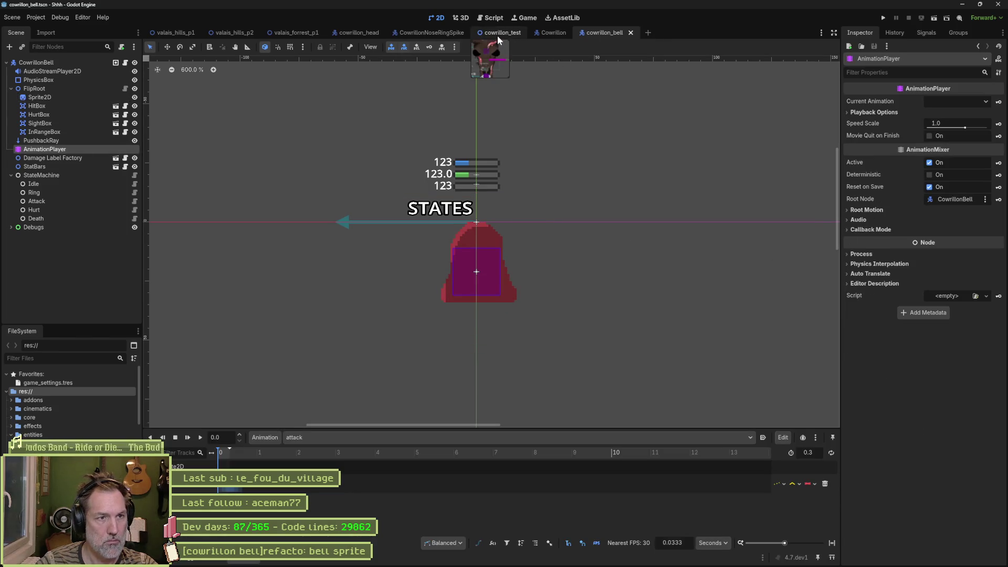
click(497, 34)
key(F6)
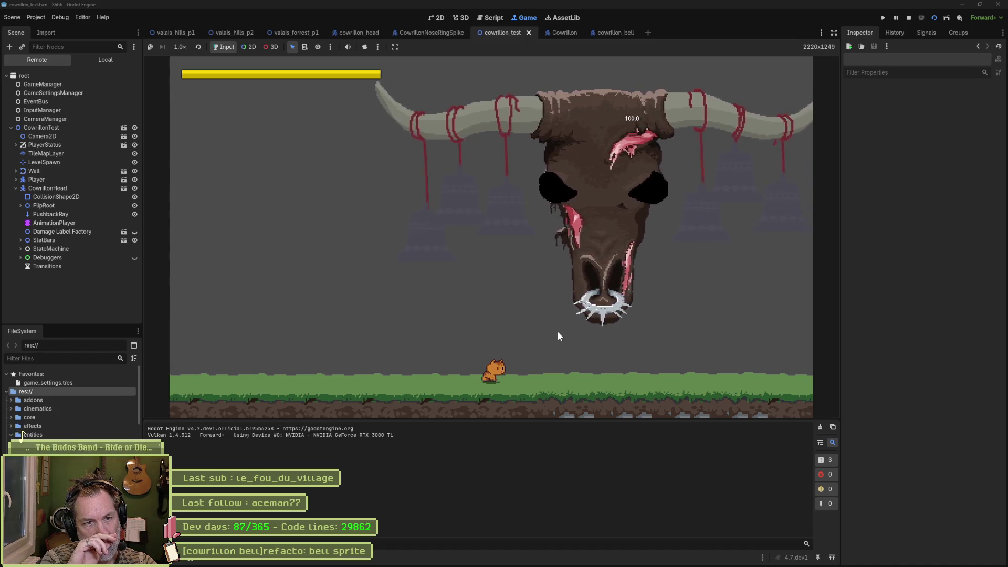
Step: Stop the test, run valais_forrest_p1, and expand ValaisForrestP1 > Entities in the Remote tree
key(F8)
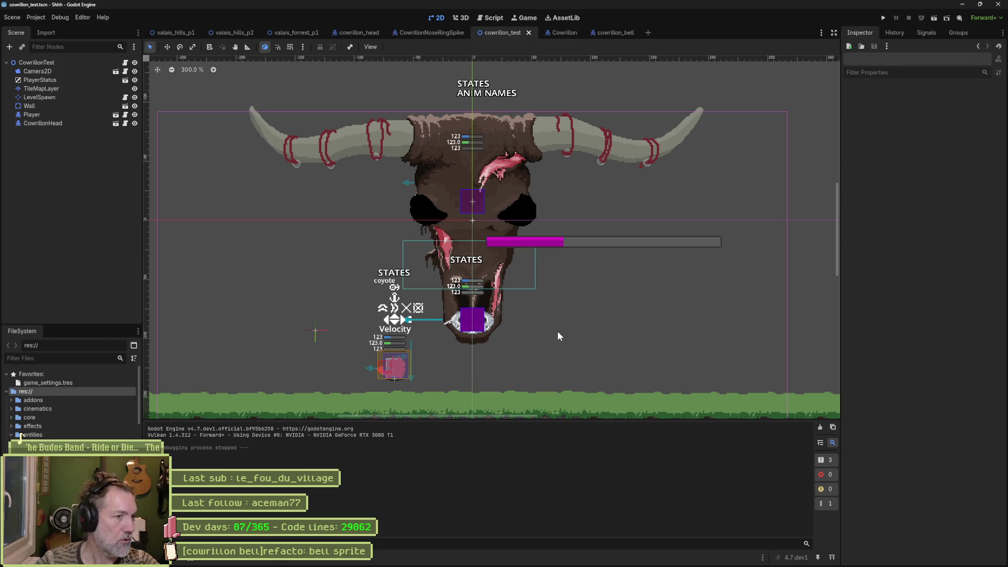
click(292, 33)
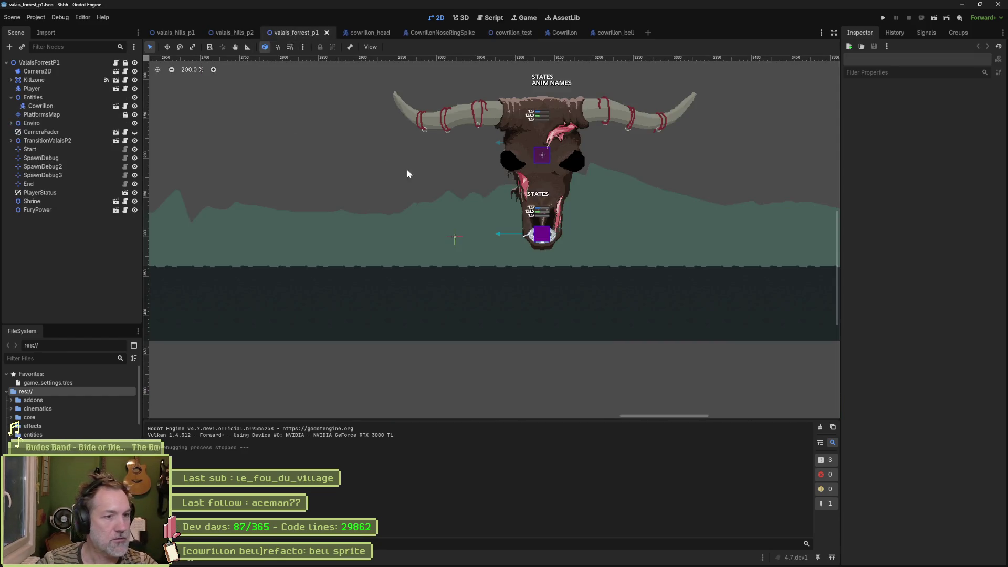
key(F6)
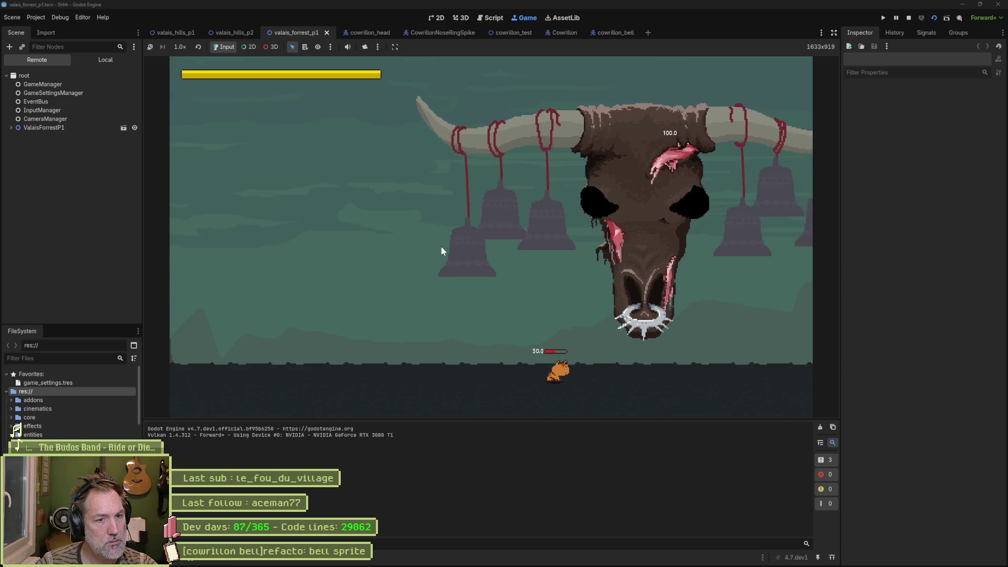
click(56, 129)
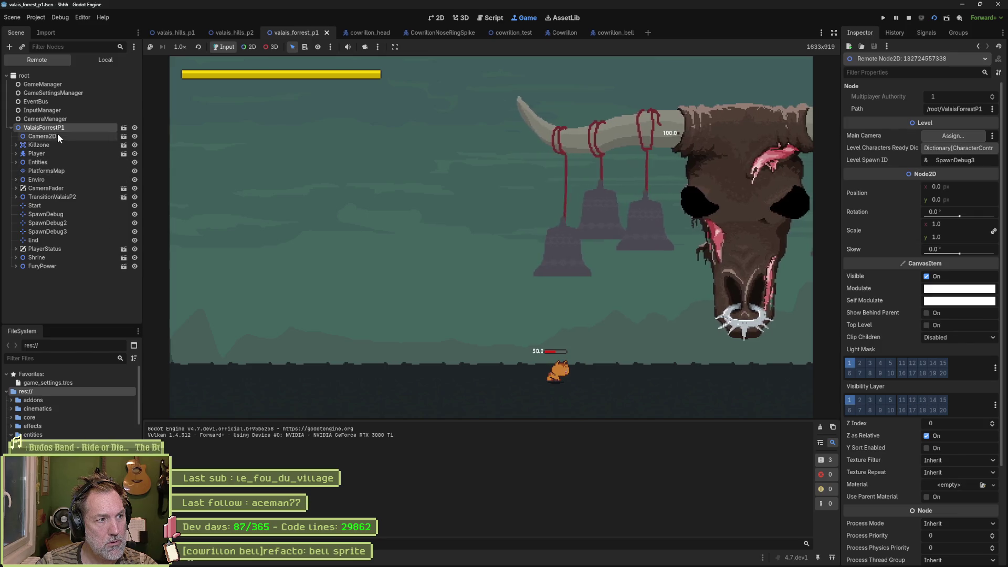
click(57, 162)
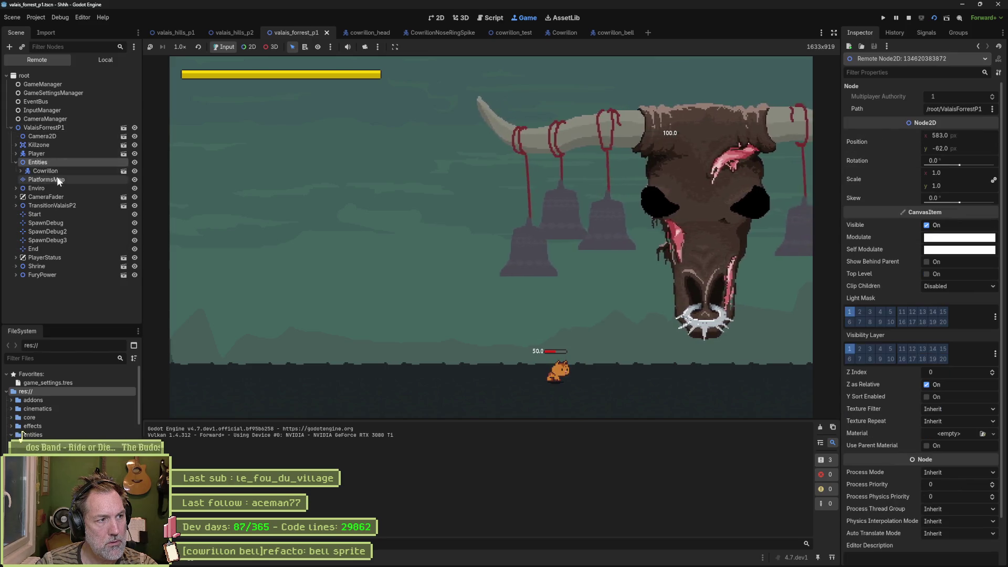
Step: Select the live Cowrillon boss, tick Bells Ring Attack and Nose Ring Attack, then stop
click(56, 169)
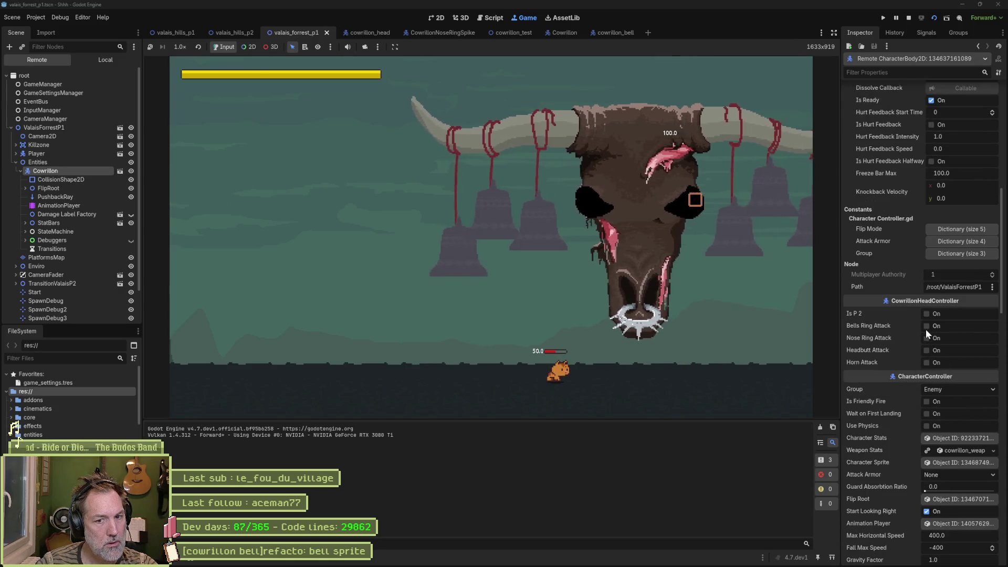
click(927, 326)
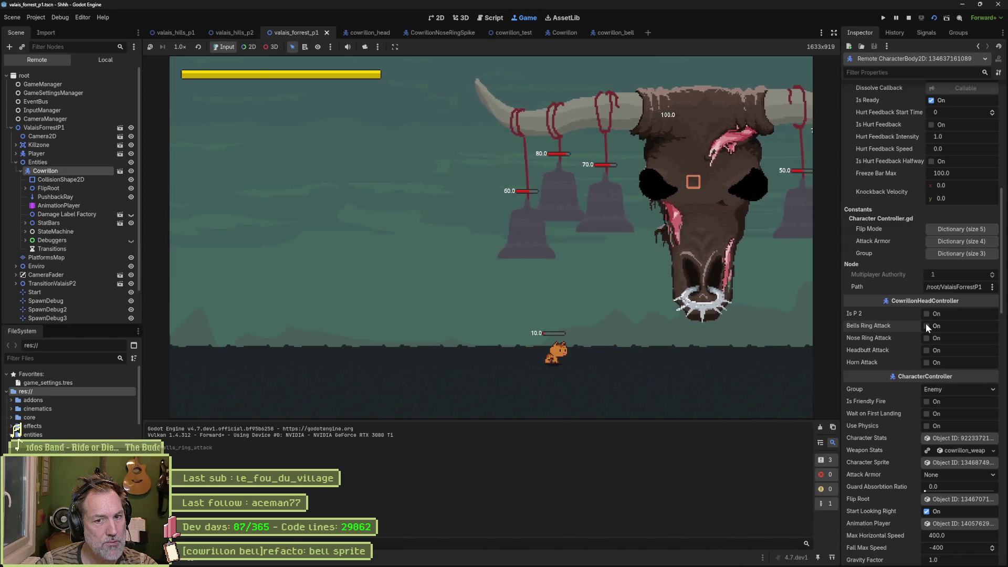
click(927, 337)
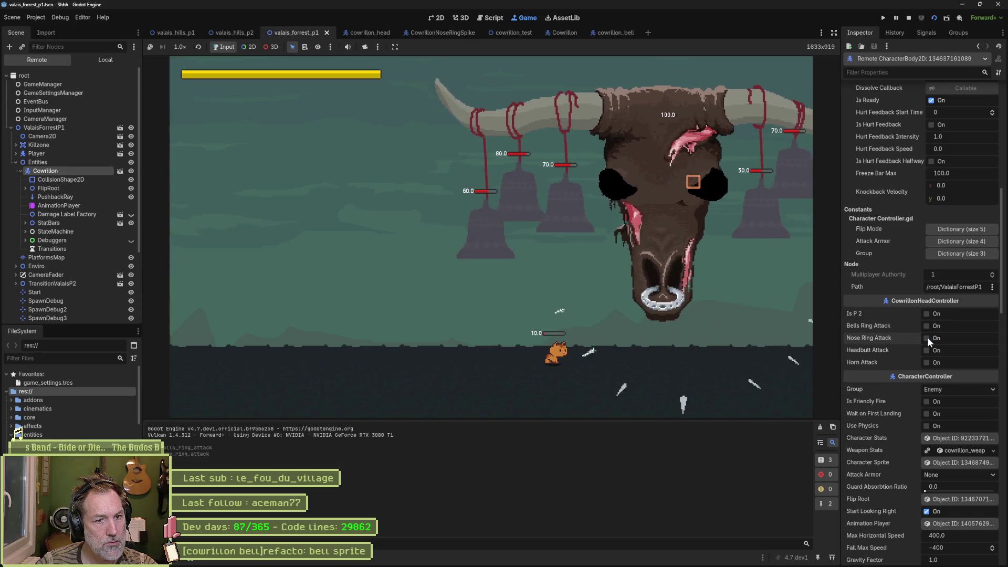
key(Escape)
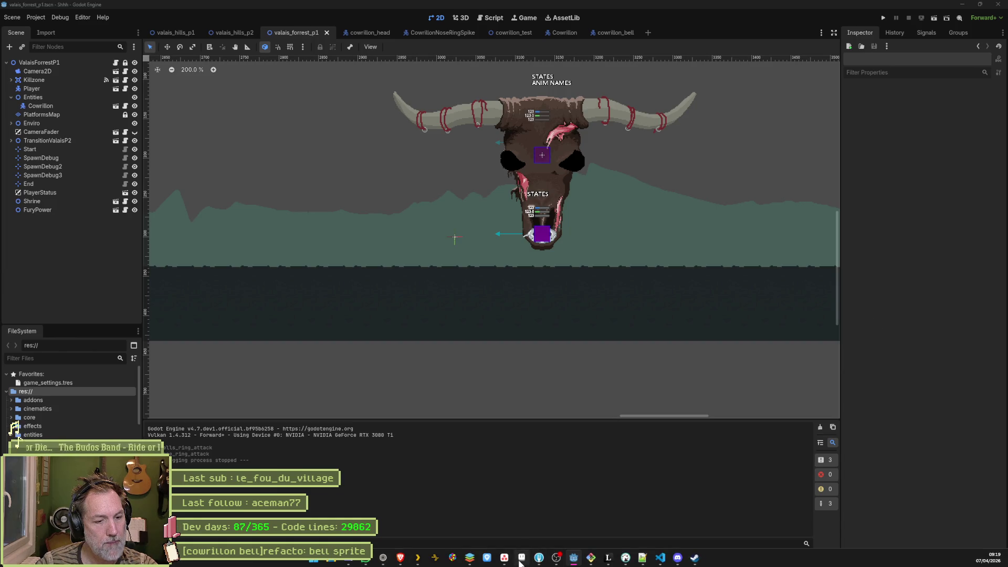
Step: In Aseprite, select the whole bell and scale it inward to make it narrower
click(521, 560)
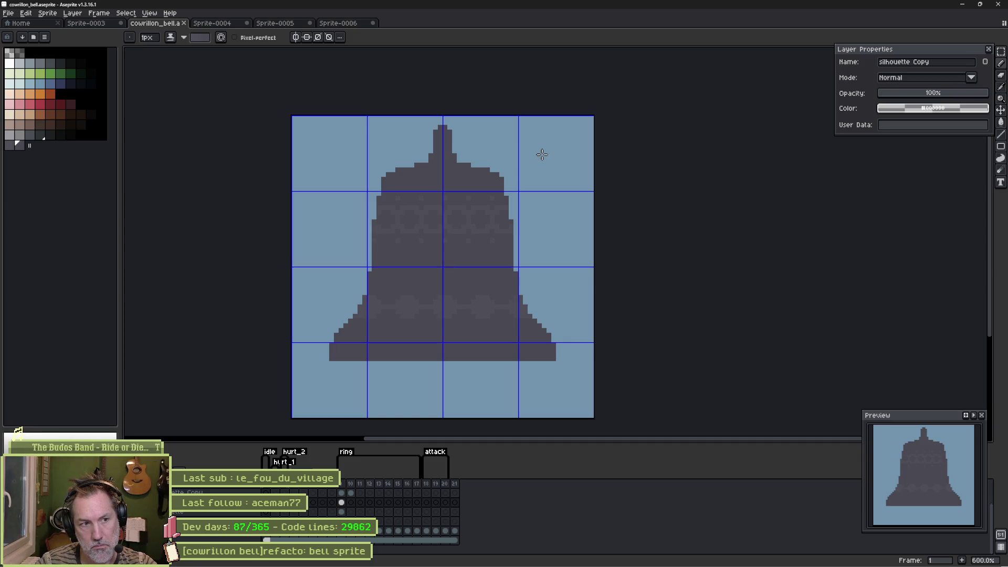
key(v)
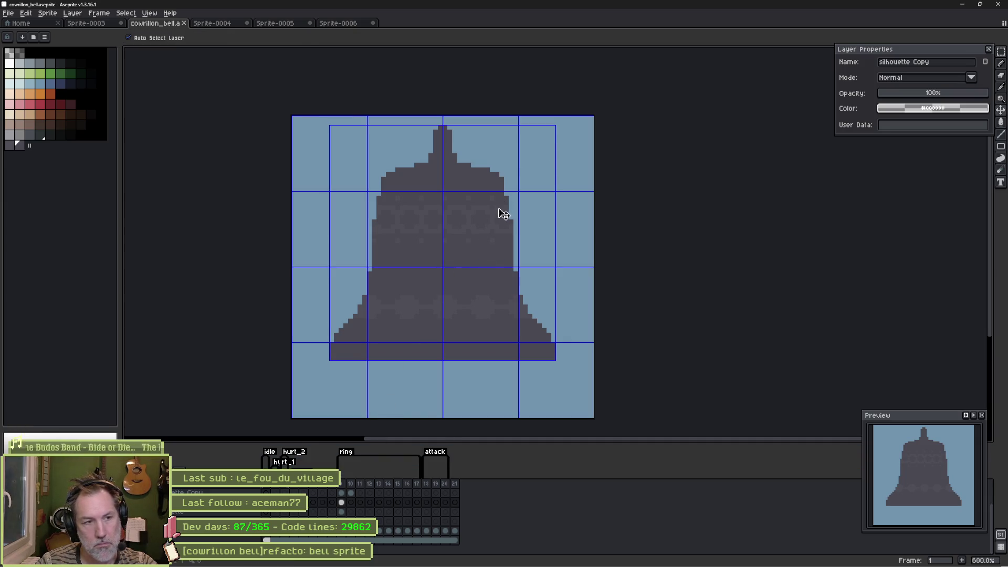
key(ctrl+a)
drag(558, 361, 529, 341)
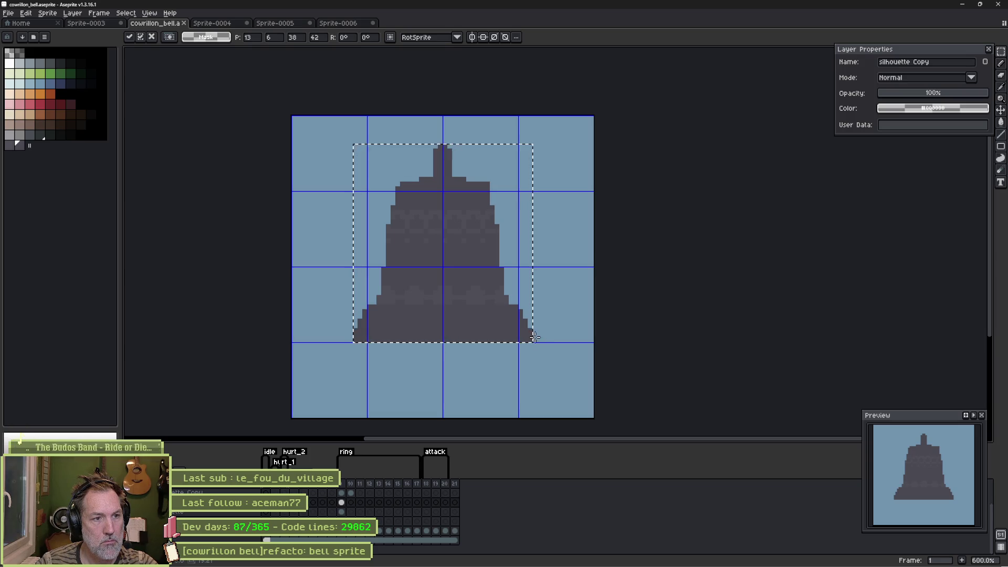
key(Return)
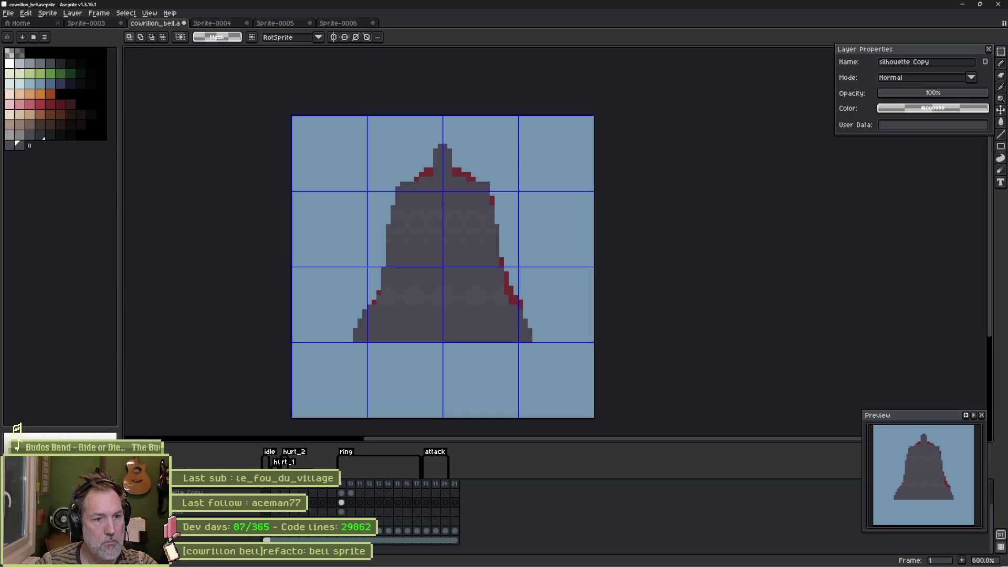
Step: Remove the dark-red edge pixels and set up a 2px pencil brush with the bell in view
key(ctrl+z)
scroll(425, 210, up, 3)
key(b)
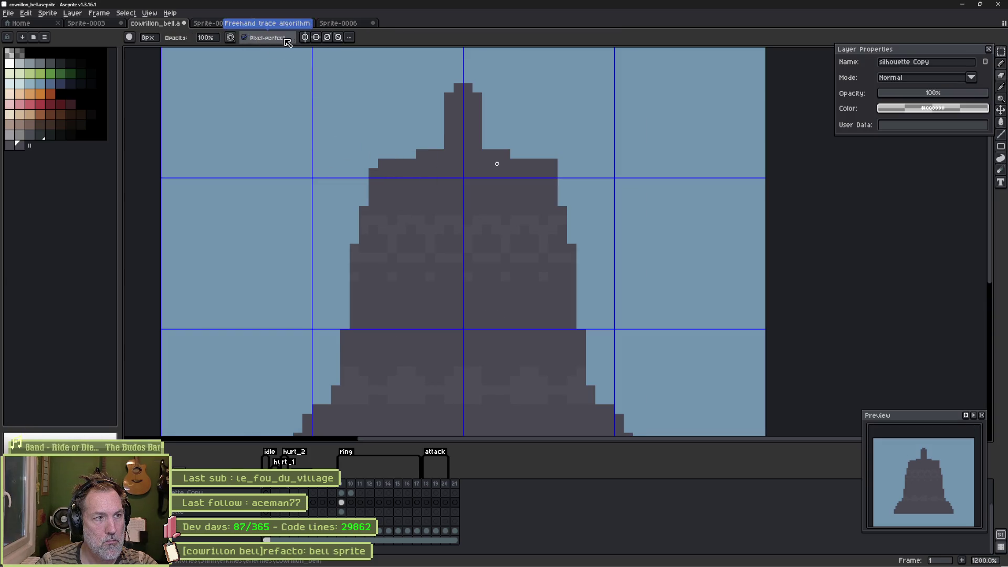
key(minus)
key(minus)
key(minus)
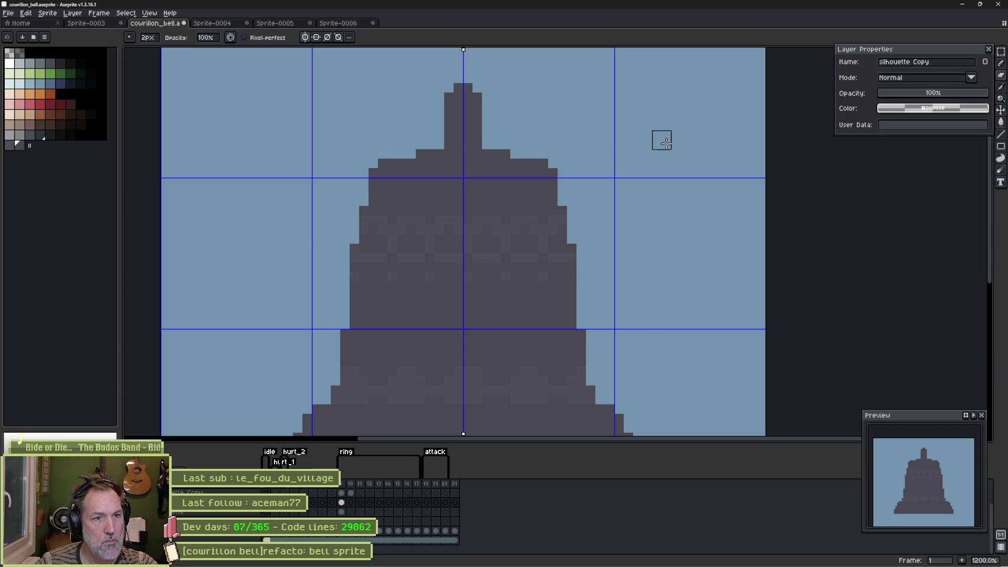
scroll(664, 312, down, 1)
mouse_move(652, 319)
mouse_down()
mouse_move(603, 291)
mouse_move(556, 296)
mouse_up()
Step: Marquee-select the bell's right half
key(m)
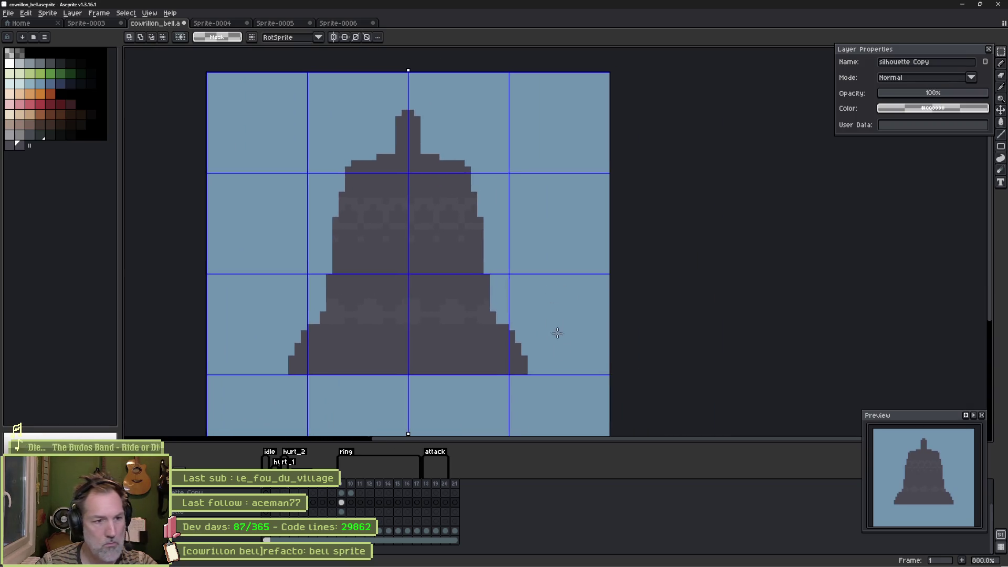
drag(558, 409, 429, 114)
key(Escape)
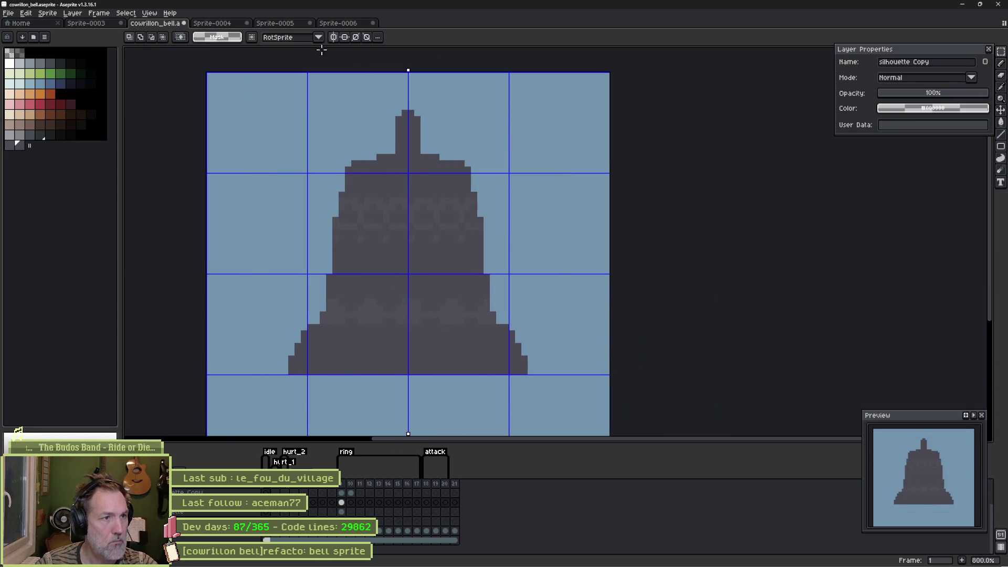
mouse_move(521, 82)
mouse_down()
mouse_move(508, 173)
mouse_move(428, 404)
mouse_move(407, 407)
mouse_up()
Step: Delete the right half and mirror the left half across to rebuild it
key(Delete)
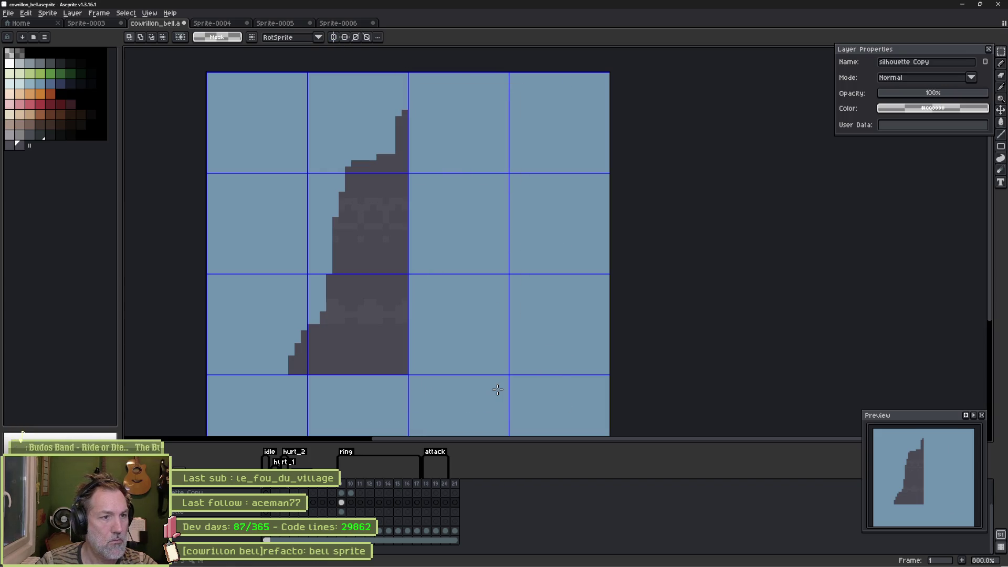
mouse_move(243, 99)
mouse_down()
mouse_move(387, 383)
mouse_move(408, 395)
mouse_up()
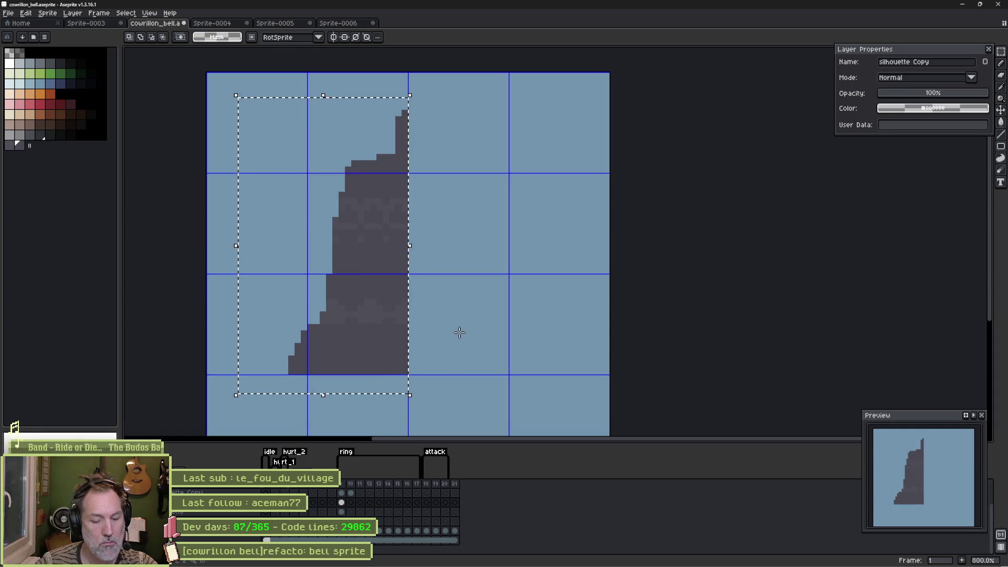
click(274, 239)
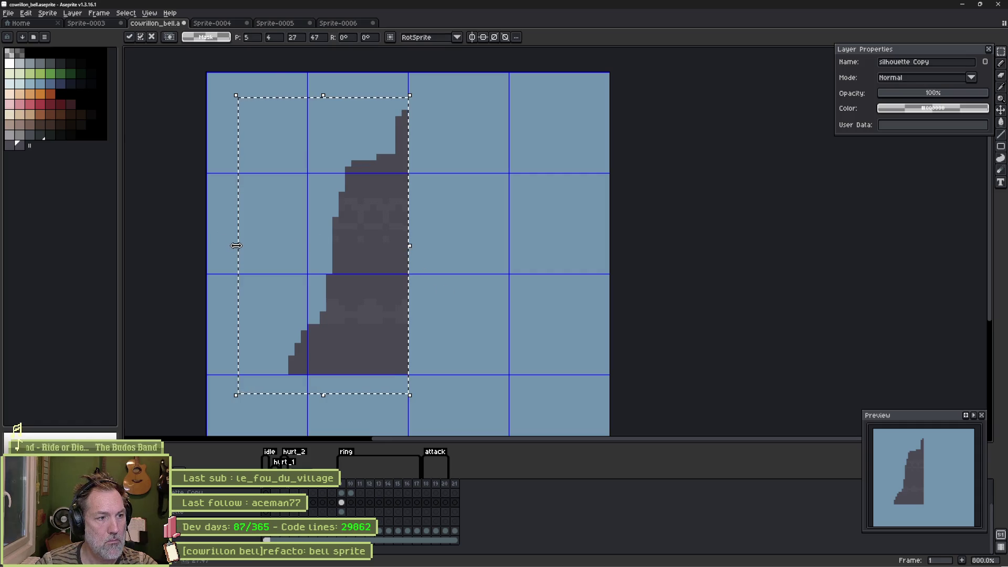
drag(234, 247, 580, 269)
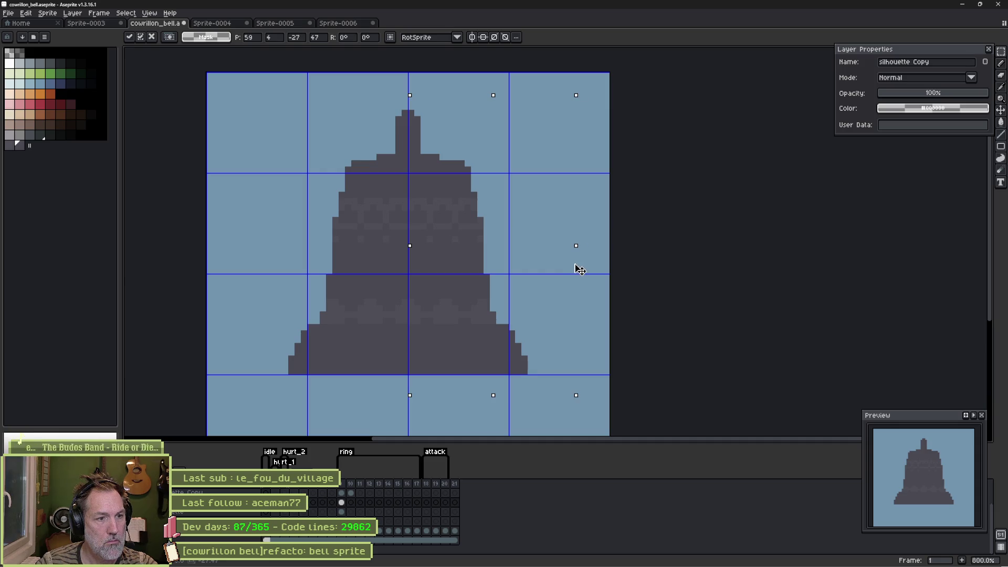
key(Return)
Step: Deselect, save the bell sprite file and return to Godot
key(ctrl+d)
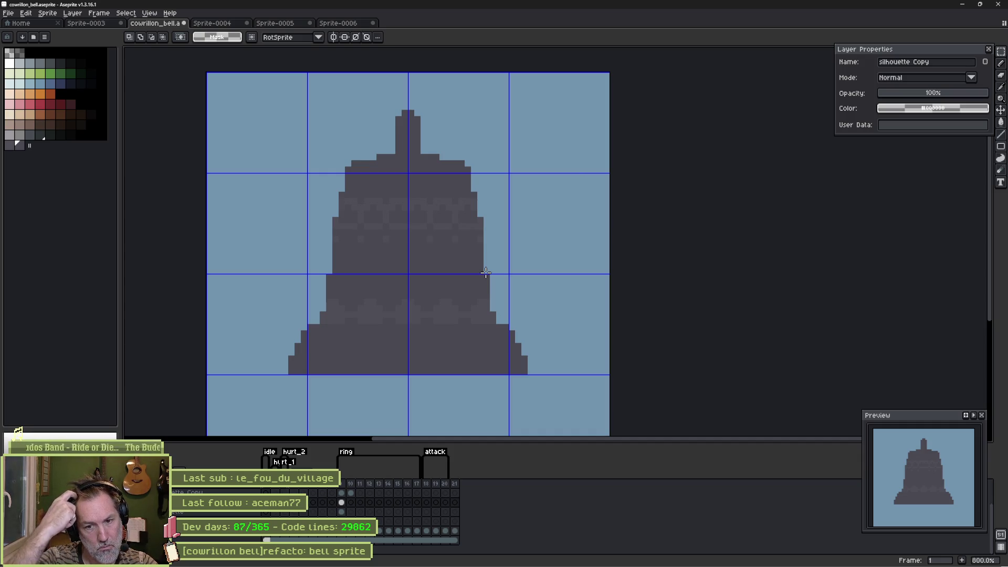
key(ctrl+s)
key(alt+Tab)
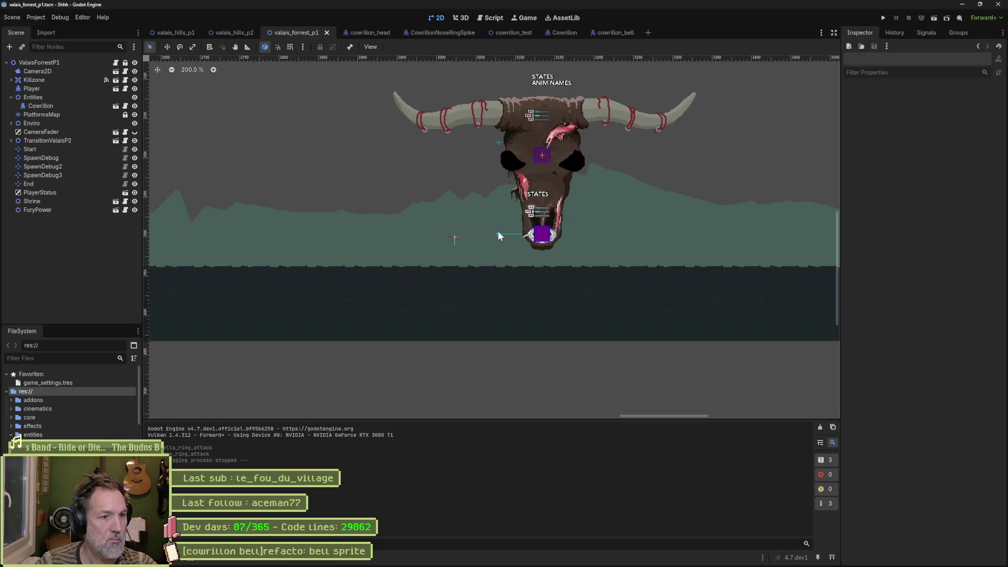
Step: In the cowrillon_bell scene, reimport the Sprite2D's bell file and test-run the scene
click(604, 32)
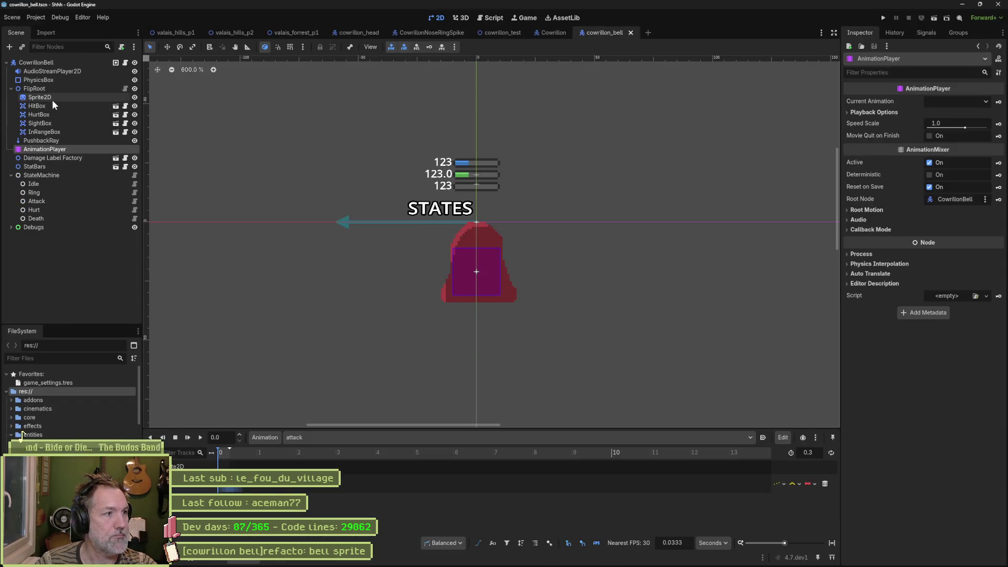
click(40, 97)
click(934, 555)
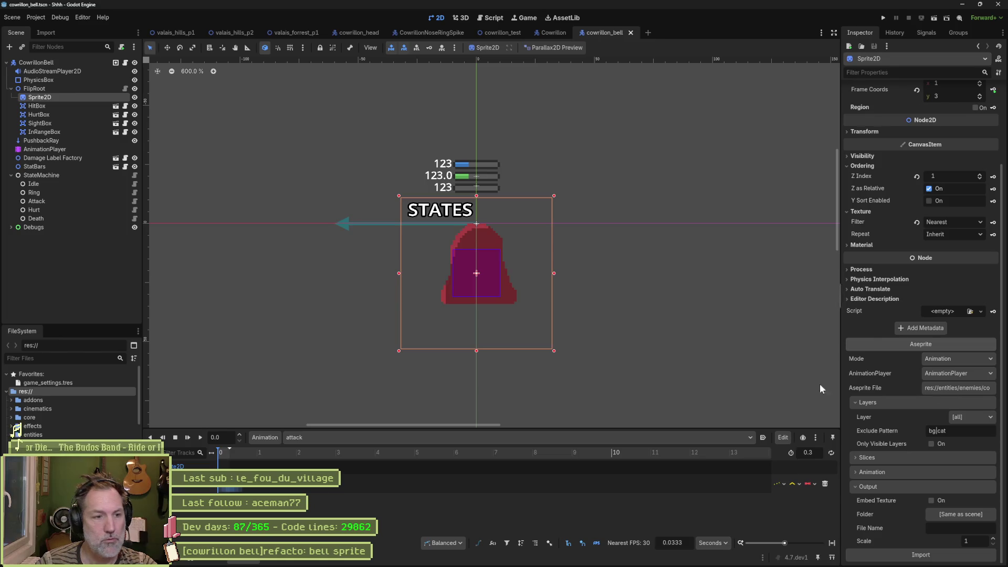
key(F6)
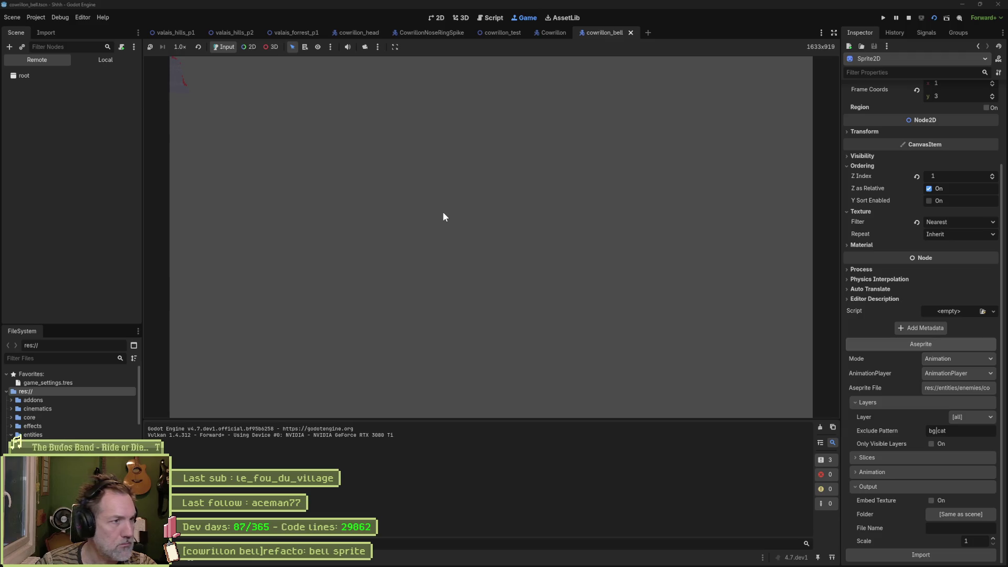
key(F8)
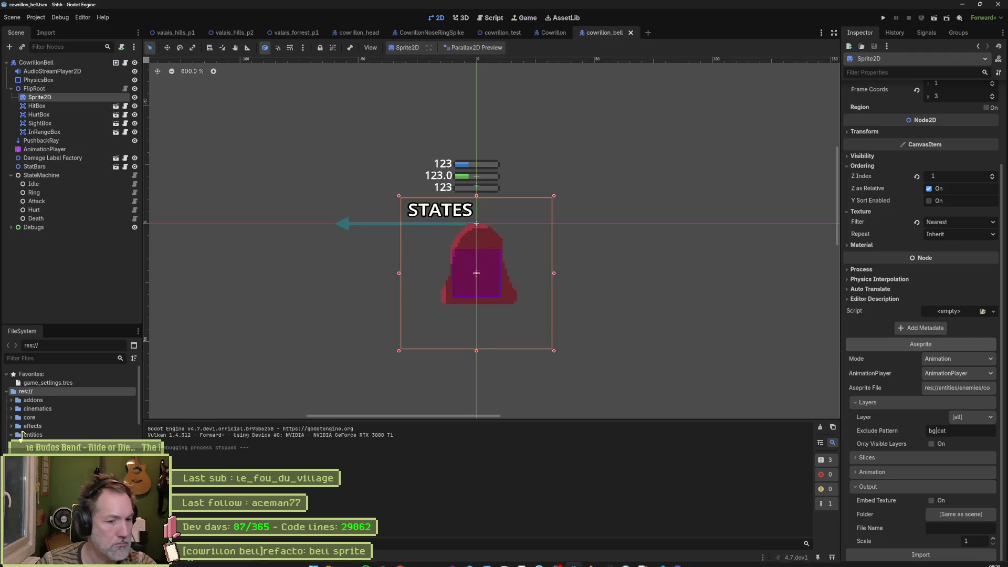
Step: Preview the idle animation in the AnimationPlayer and toggle the bell sprite's visibility
click(519, 565)
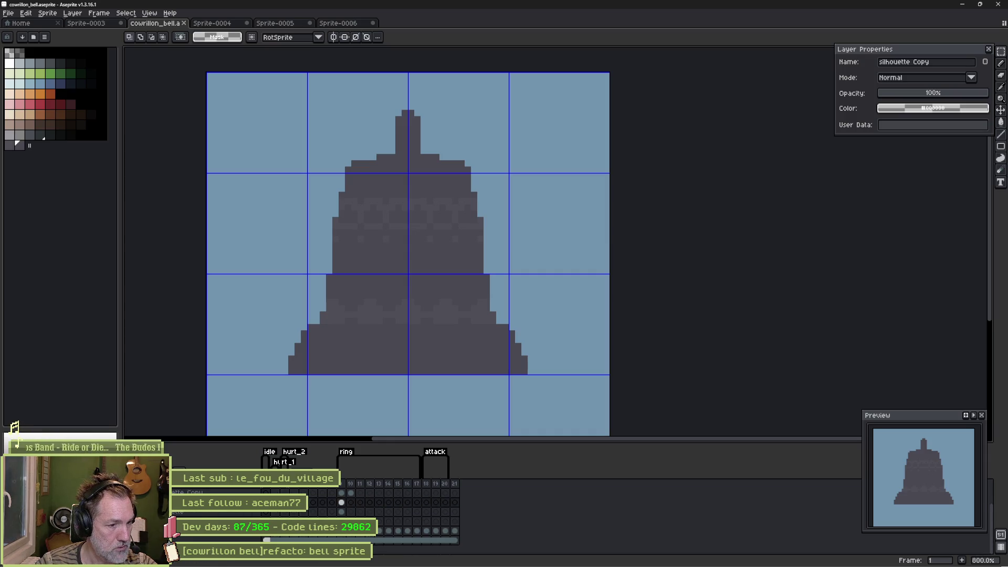
key(alt+Tab)
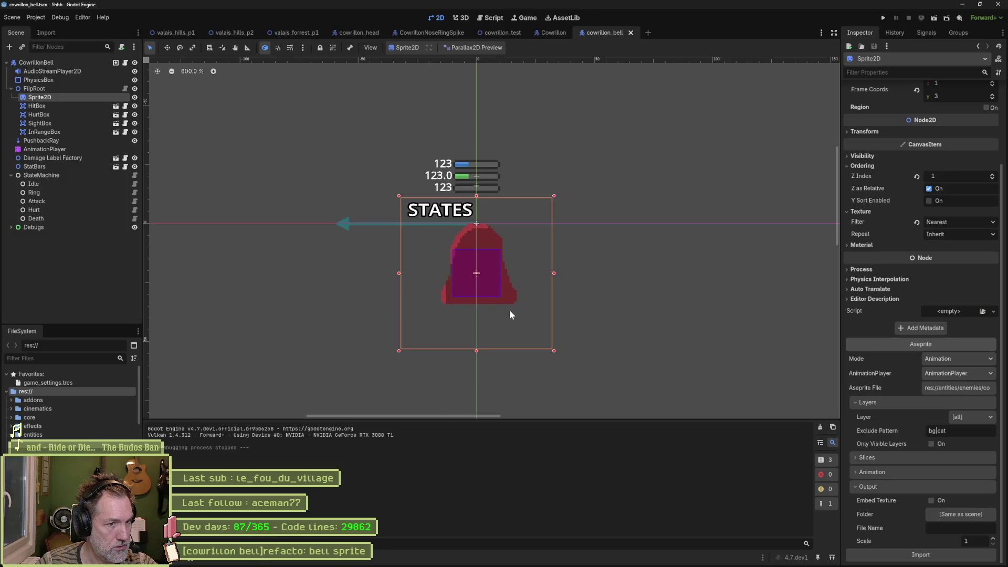
click(103, 149)
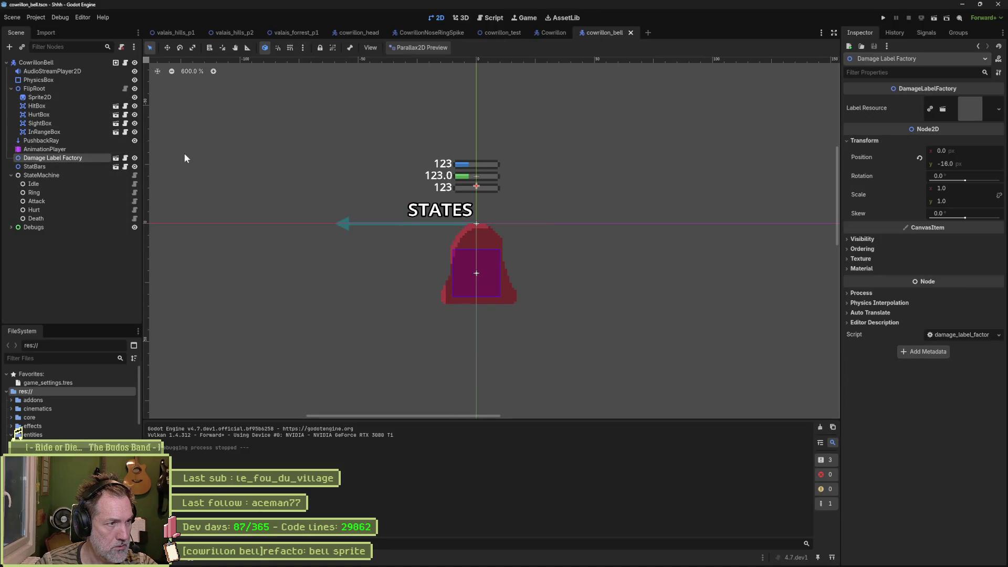
click(337, 439)
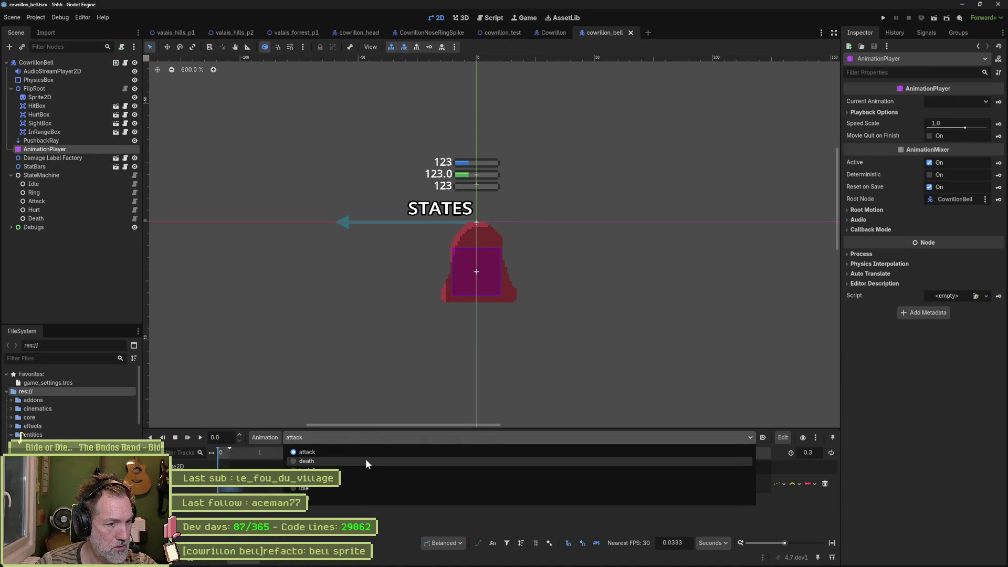
click(337, 492)
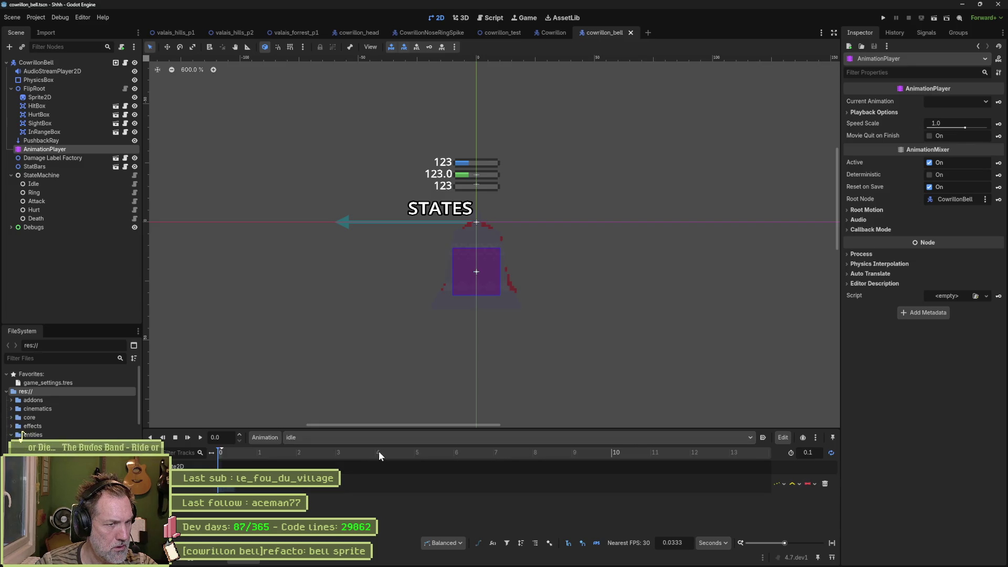
click(41, 97)
click(135, 98)
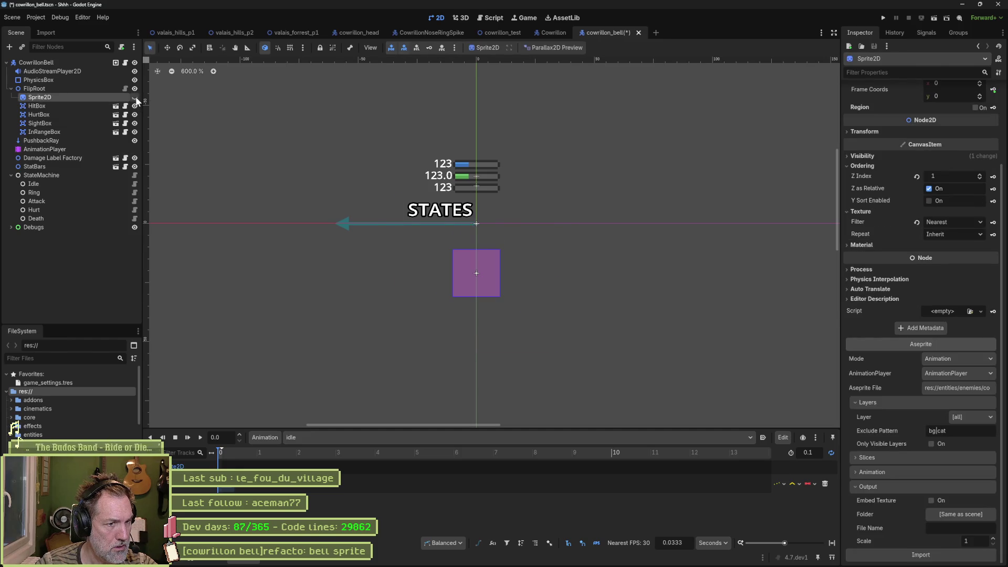
click(135, 98)
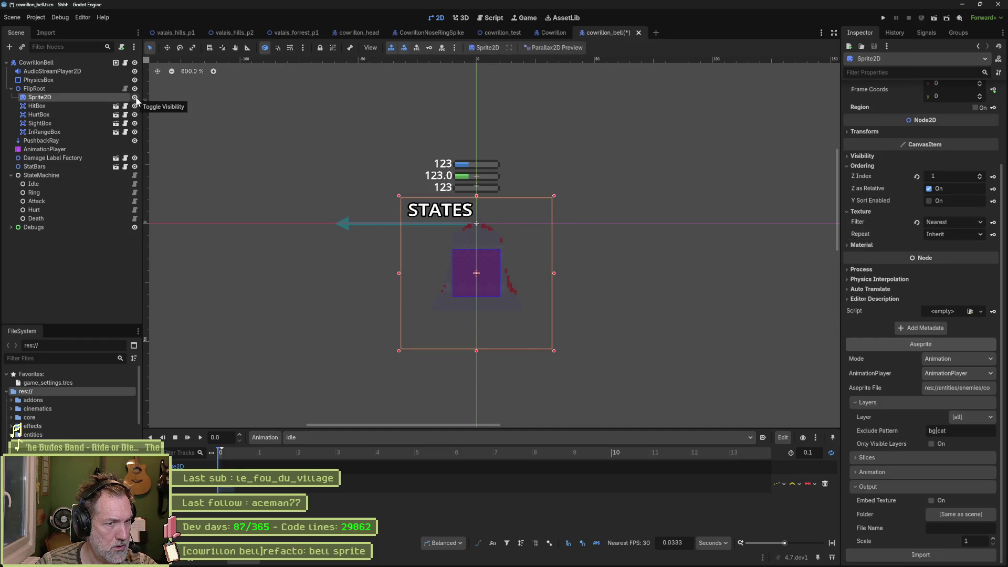
Step: Enable Only Visible Layers, reimport the sprite and open the valais_forrest_p1 level
mouse_move(503, 561)
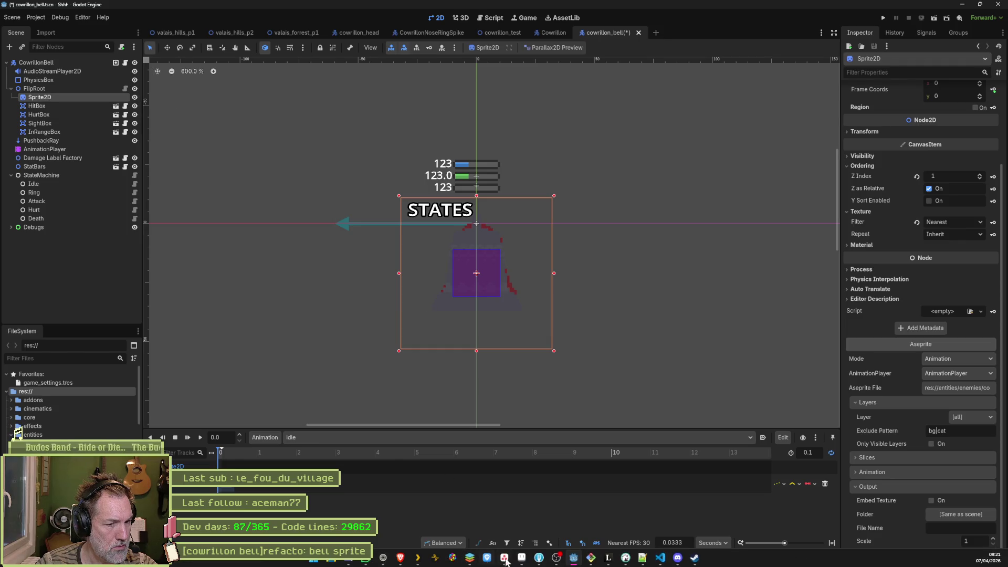
click(522, 559)
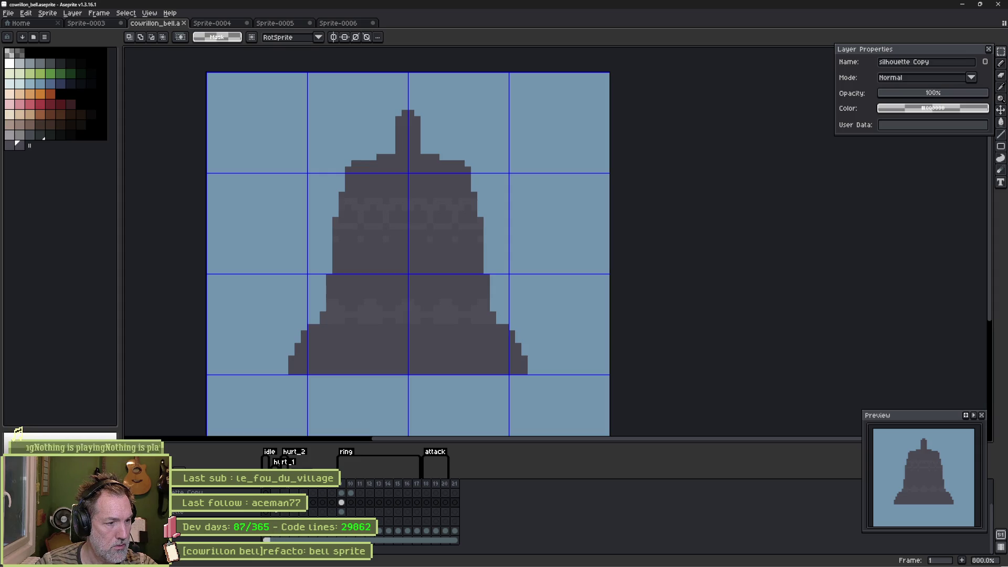
key(alt+Tab)
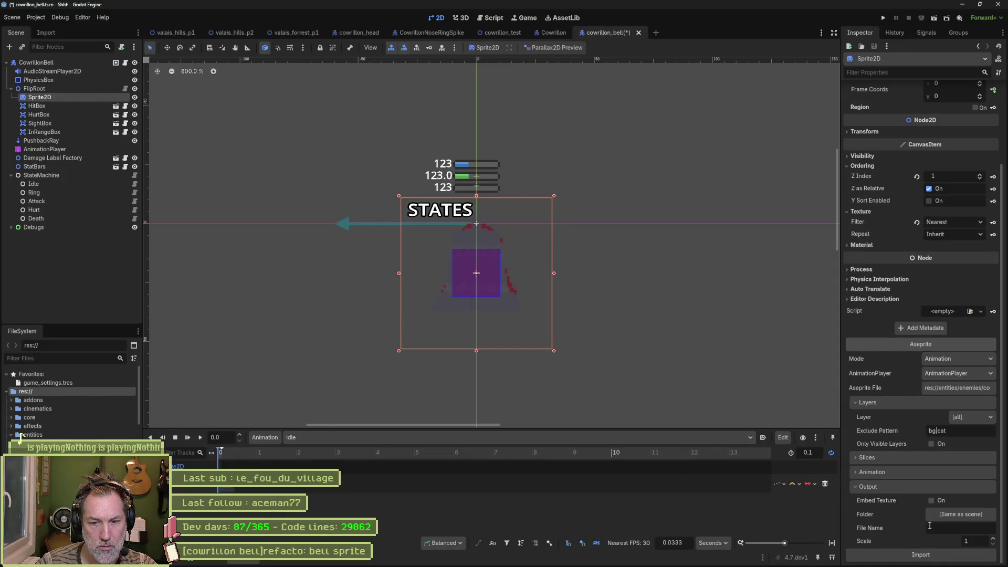
click(931, 445)
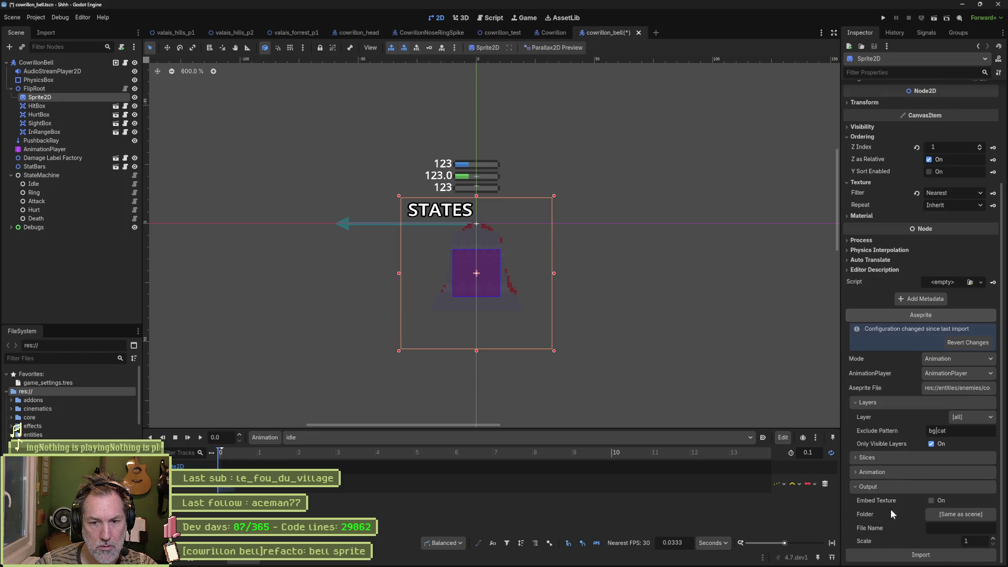
click(906, 556)
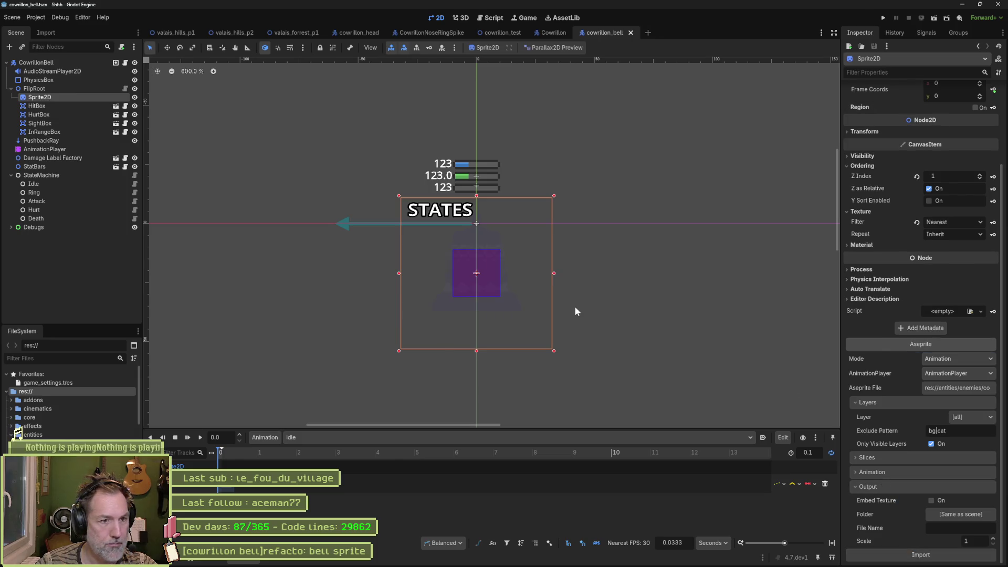
click(289, 32)
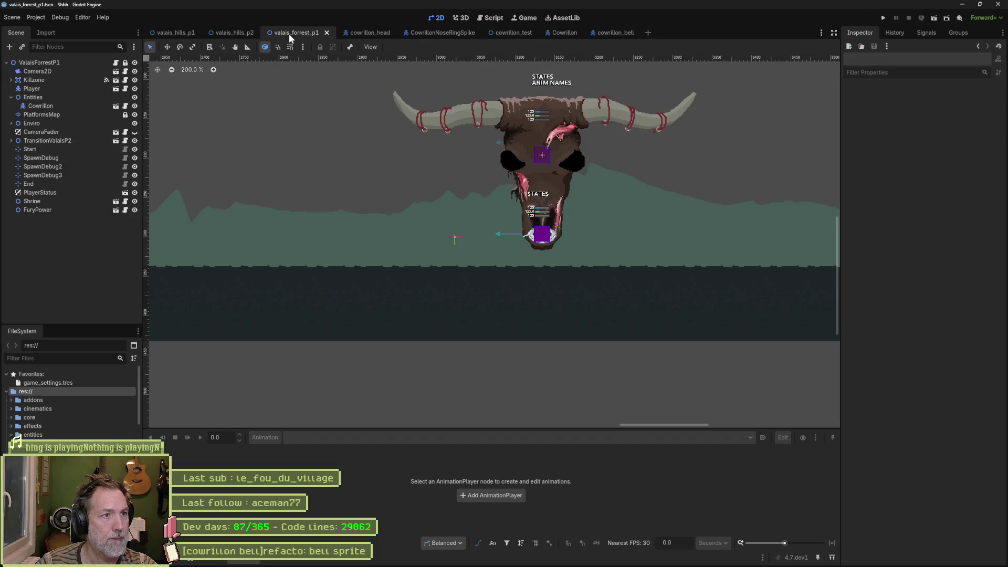
Step: Run the forest level, inspect the grey bells on the boss horns, stop, and return to Aseprite
key(F6)
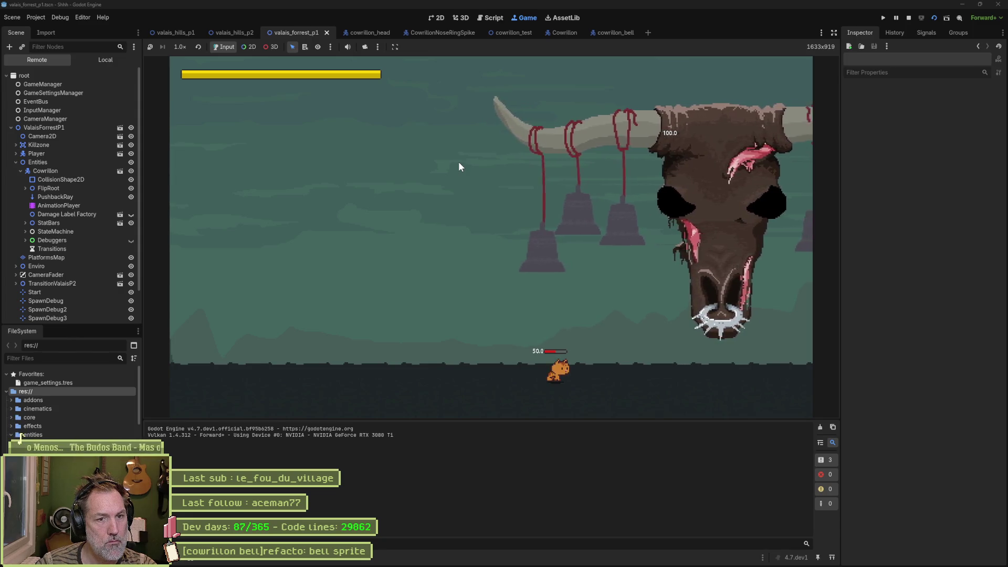
key(F8)
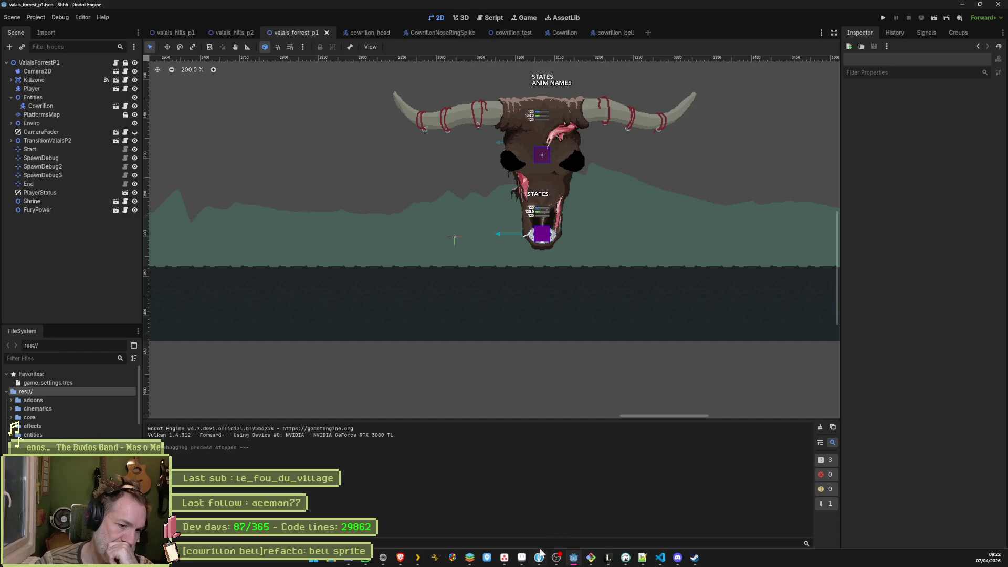
click(523, 559)
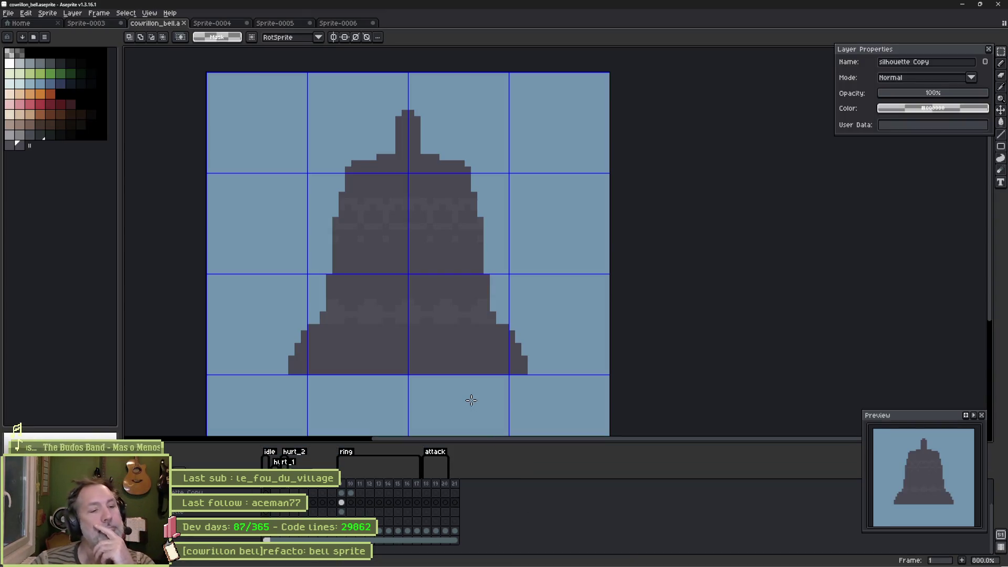
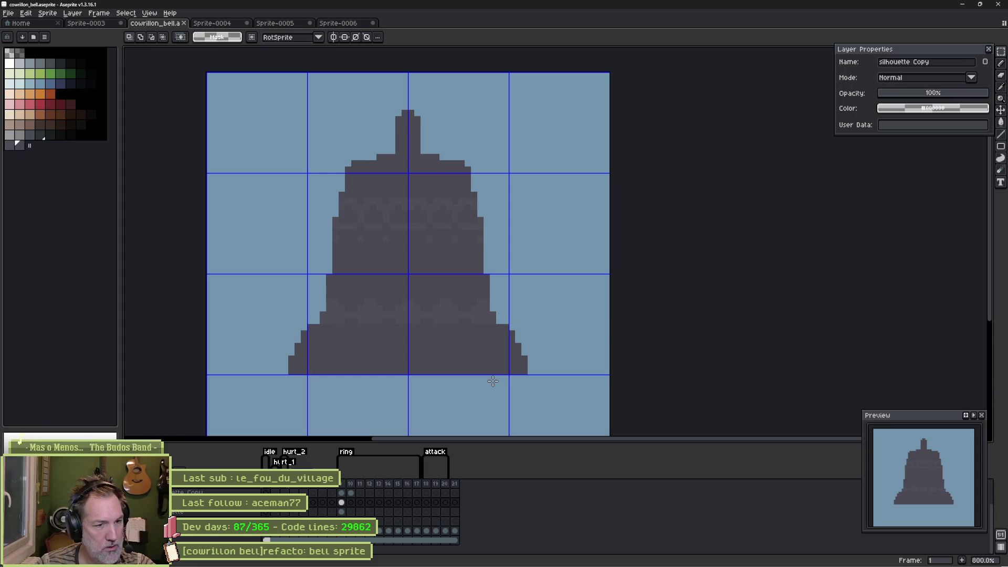
Step: Zoom in to 1200% and centre the view on the bell's lower half
mouse_move(488, 564)
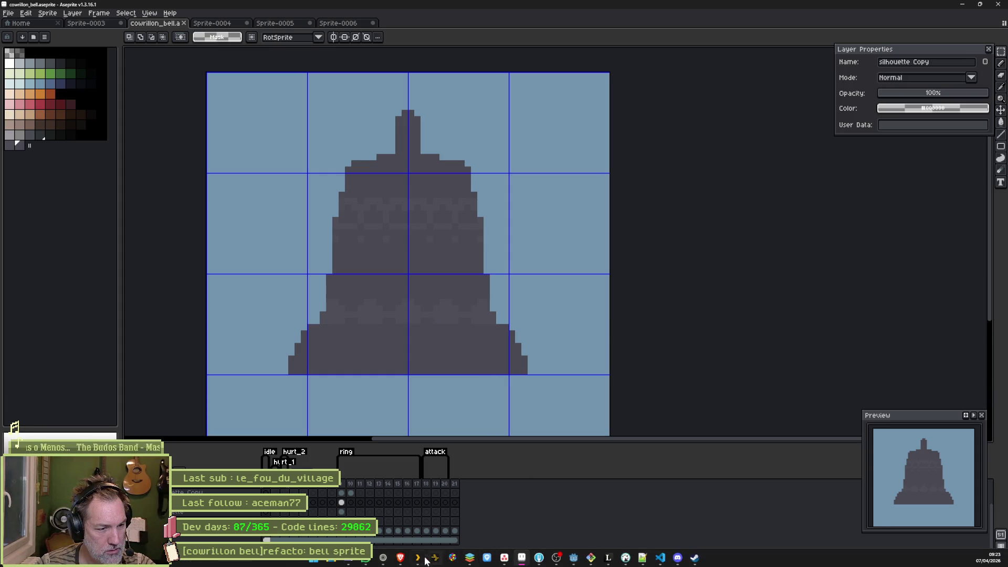
mouse_move(389, 562)
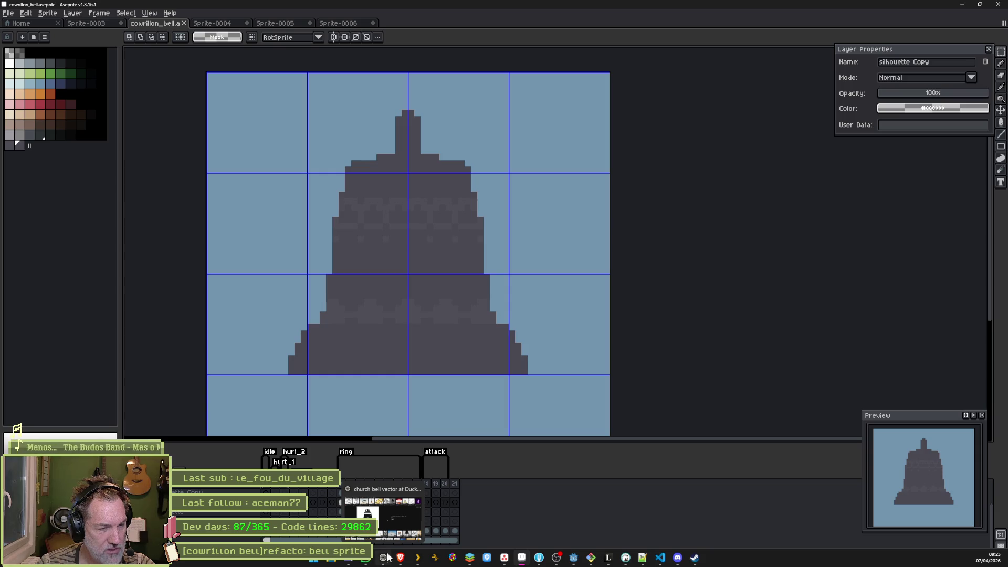
scroll(371, 333, up, 1)
drag(356, 327, 365, 329)
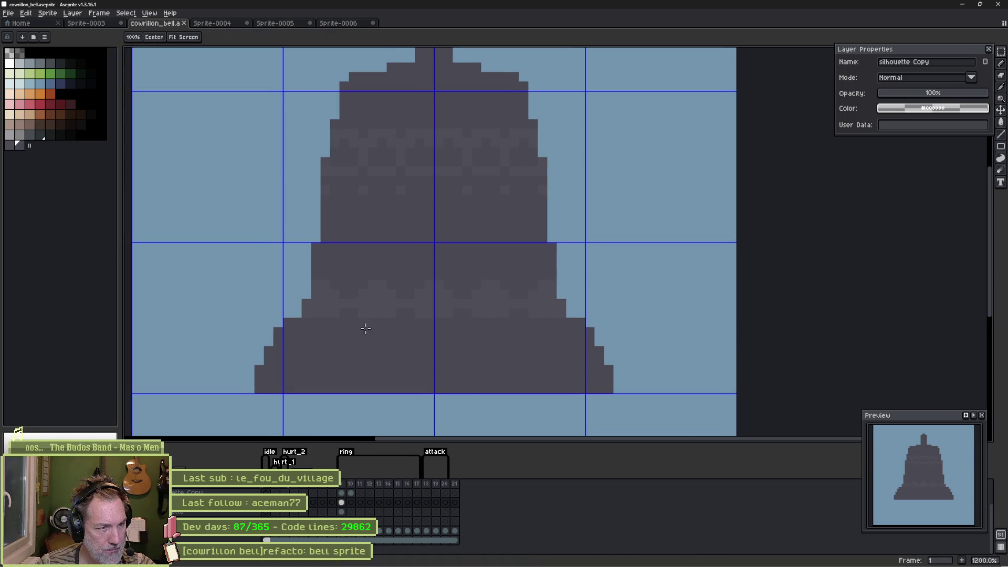
key(i)
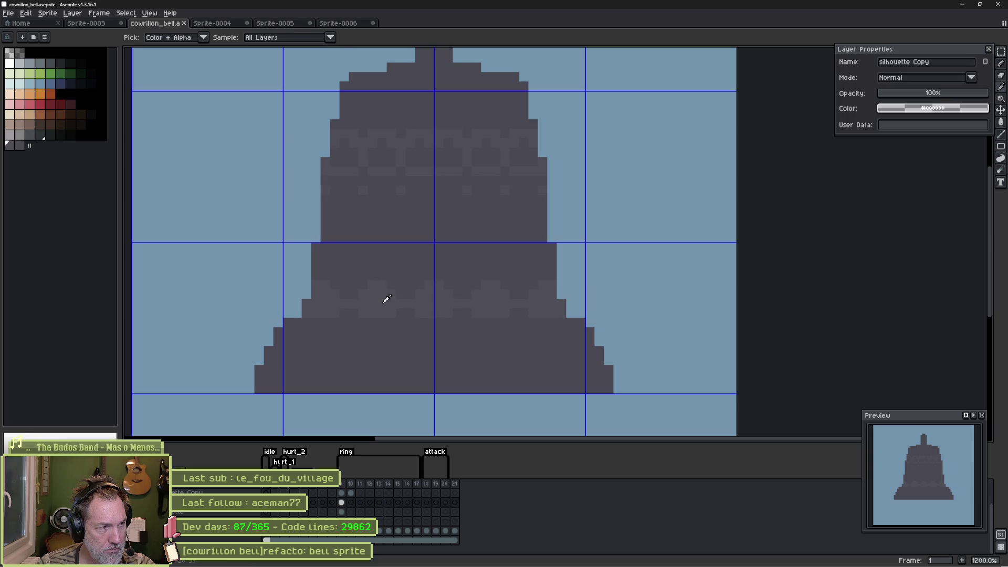
key(b)
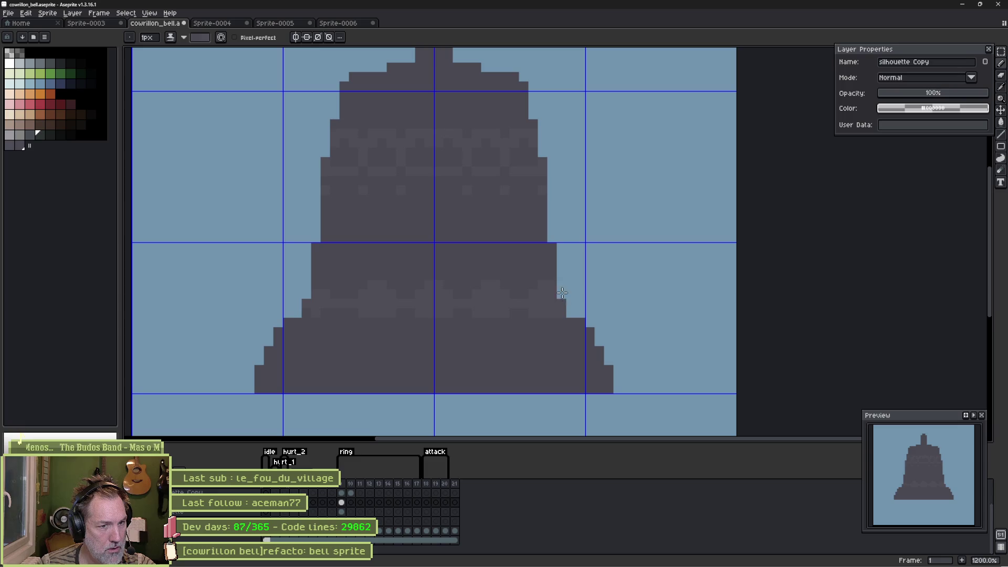
Step: Undo the last pencil stroke and paste the copied light marks onto the bell's lower band
key(v)
key(ctrl+z)
key(b)
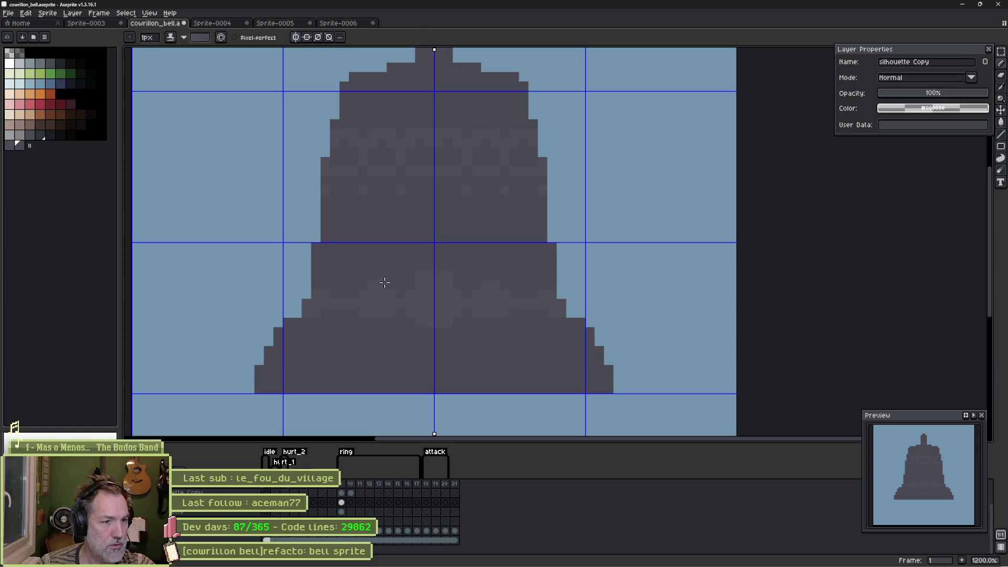
key(ctrl+v)
key(ctrl+v)
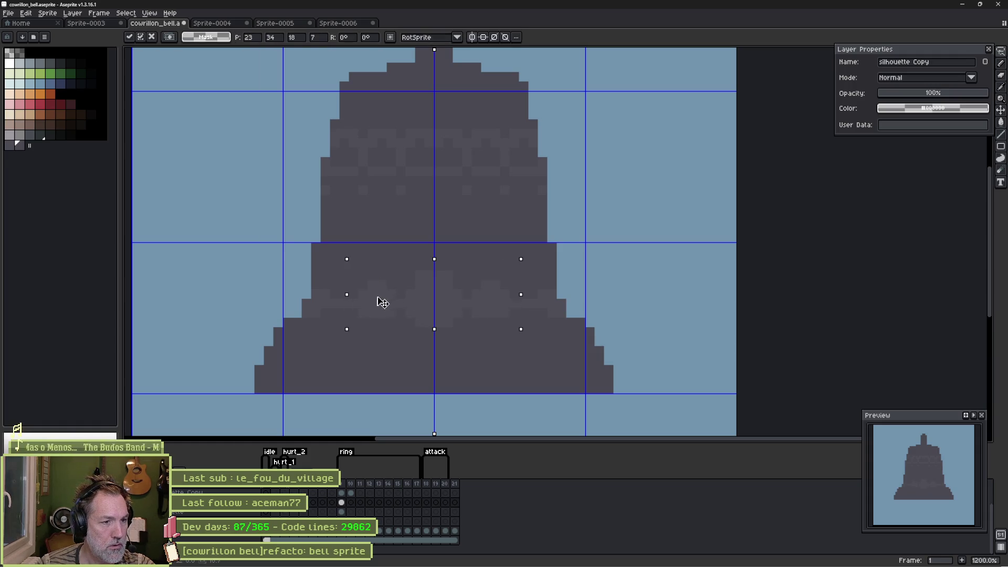
Step: Commit the paste and repaint the left and right light marks dark with the Pencil
key(Return)
key(ctrl+d)
key(i)
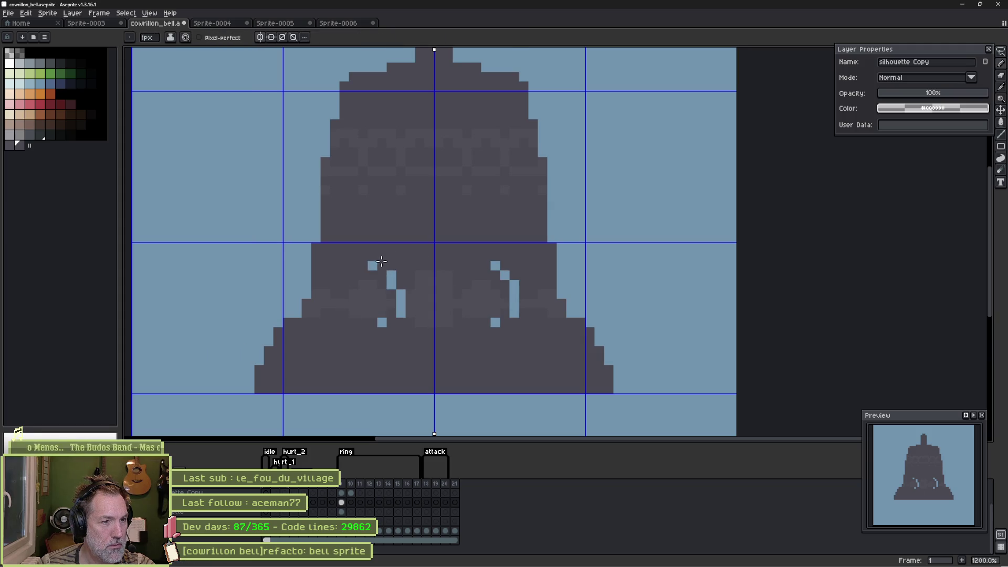
key(b)
click(374, 266)
drag(400, 291, 400, 315)
click(382, 322)
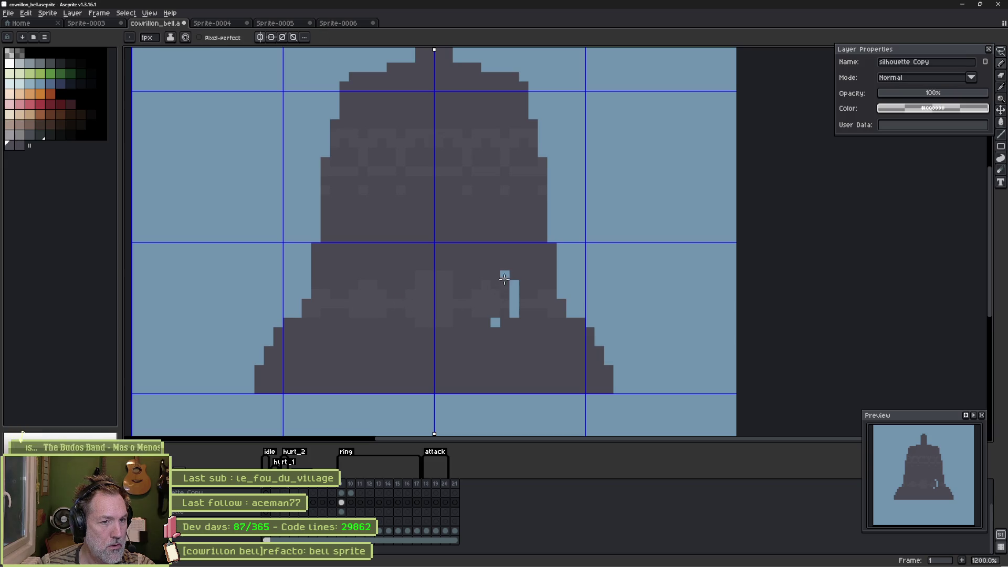
click(514, 284)
click(514, 303)
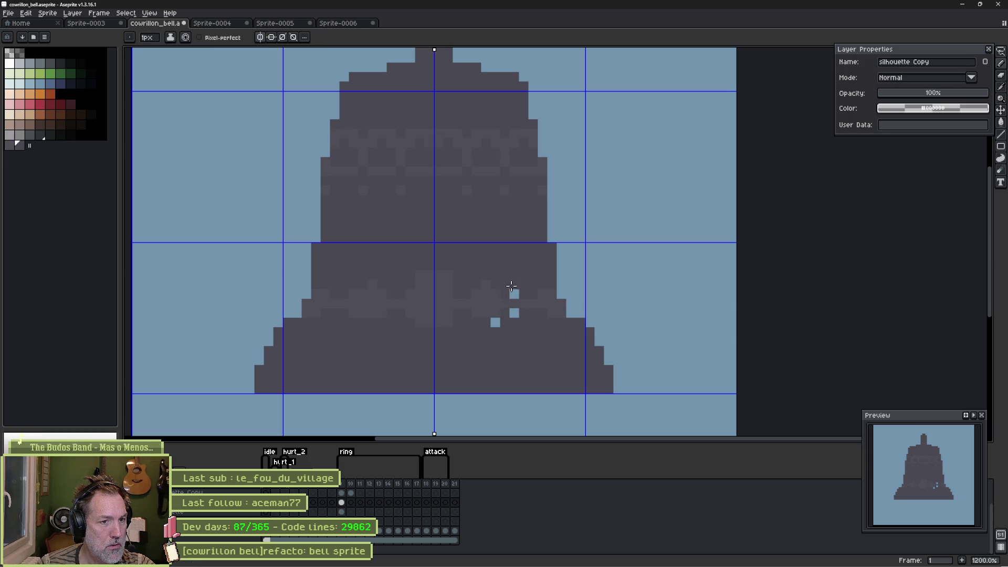
click(514, 313)
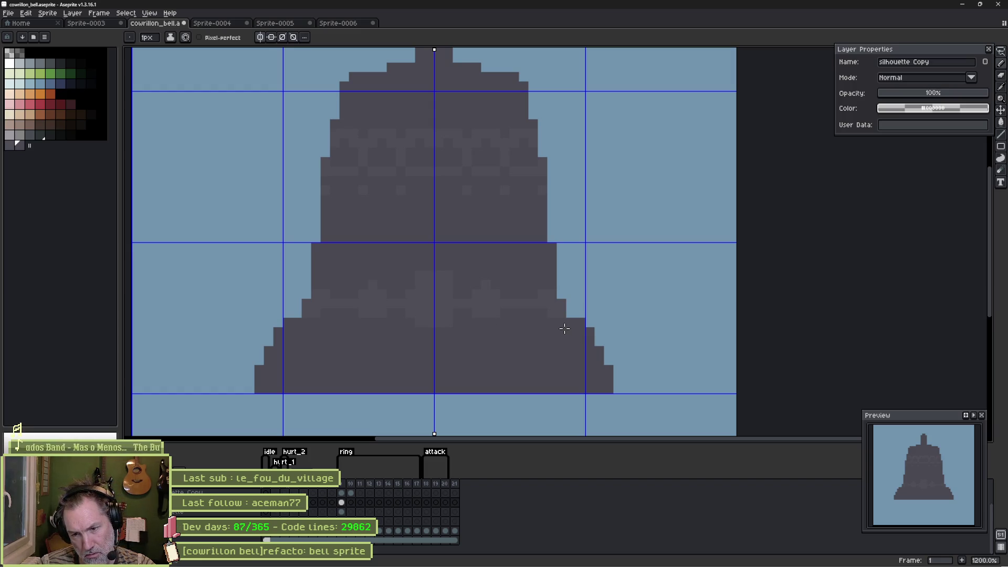
Step: Lasso a patch of the band's right-hand pattern and shift it one pixel right
key(i)
key(b)
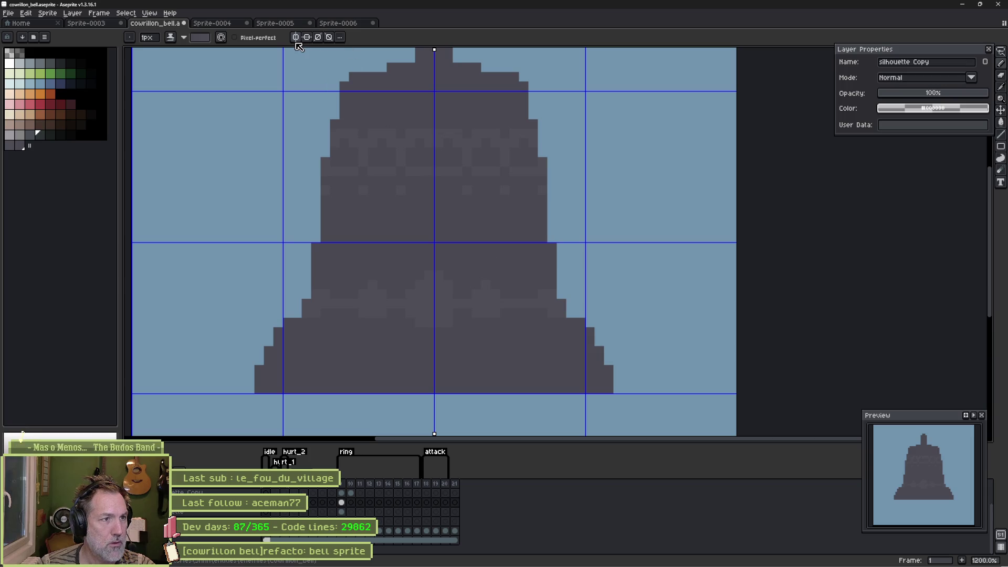
key(x)
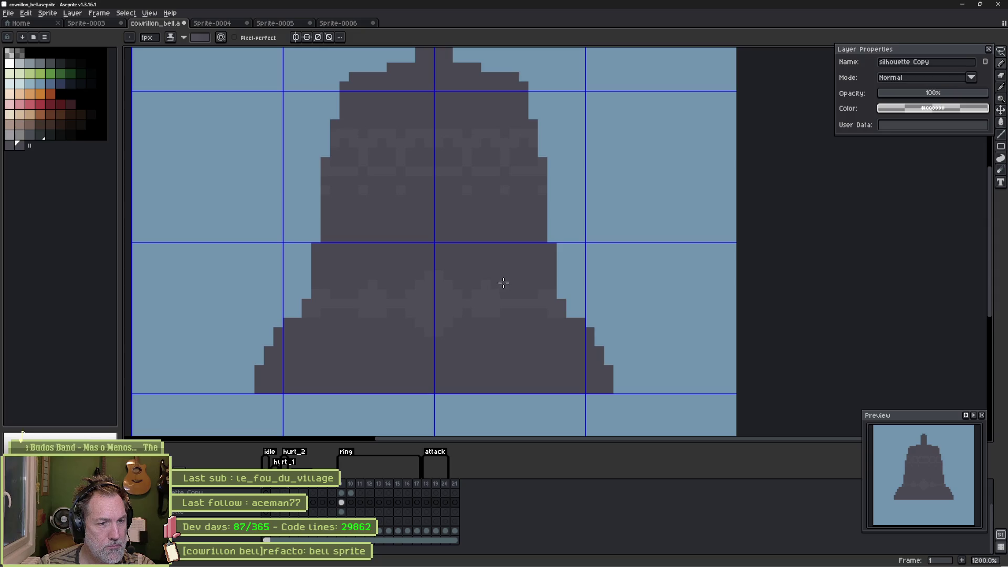
key(m)
mouse_move(501, 278)
mouse_down()
mouse_move(482, 336)
mouse_move(464, 302)
mouse_move(485, 270)
mouse_up()
drag(500, 308, 508, 309)
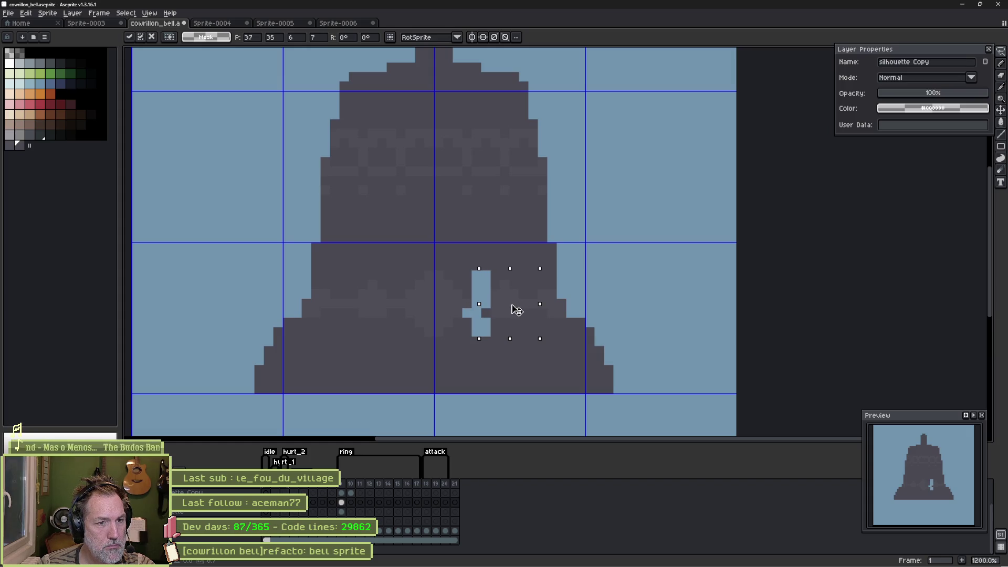
Step: Commit the moved patch and fill the light-blue gap in the band dark
key(ctrl+d)
key(b)
key(g)
key(w)
click(483, 326)
key(g)
click(484, 326)
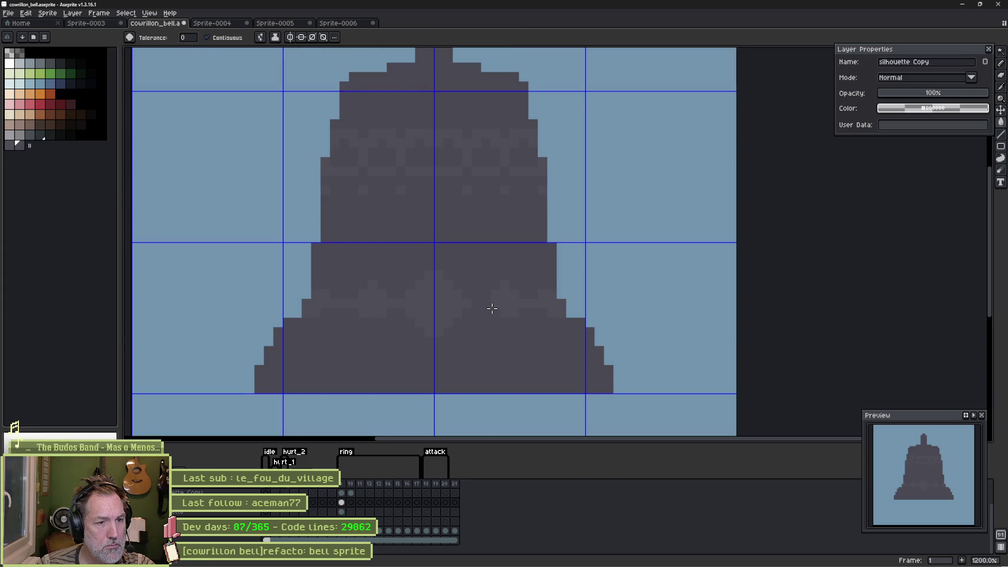
Step: Pick a darker palette shade for drawing the diamond studs
key(b)
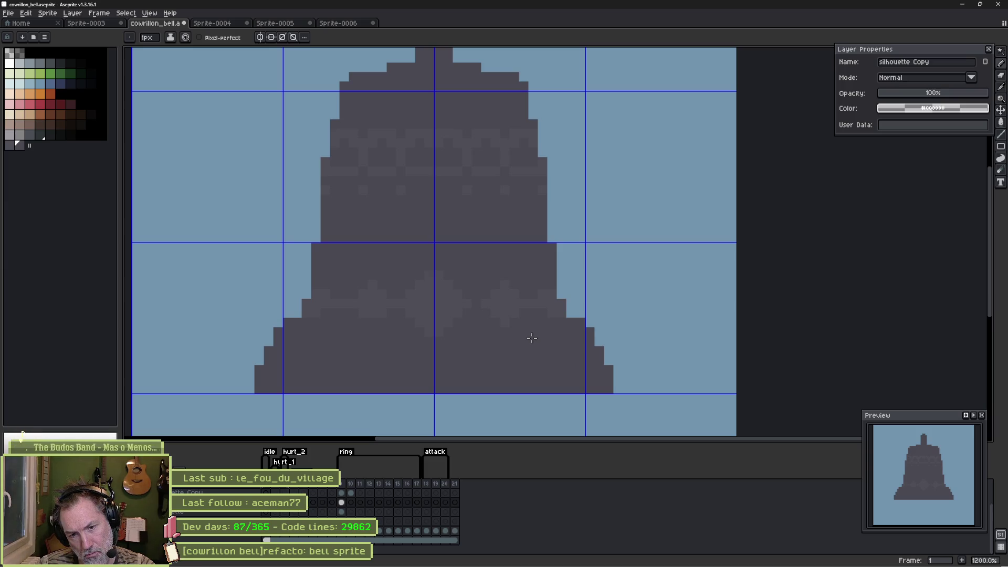
alt+click(433, 304)
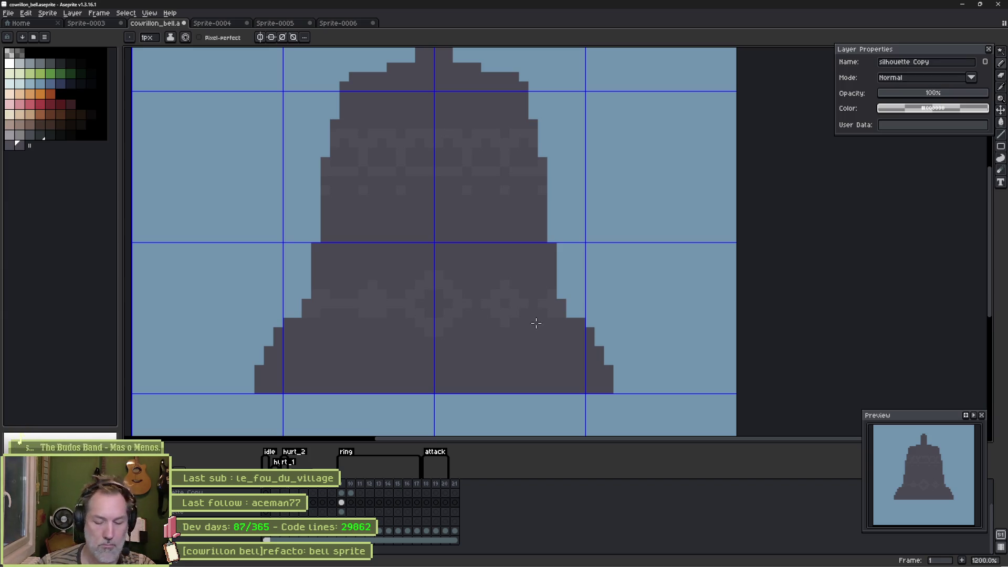
key(m)
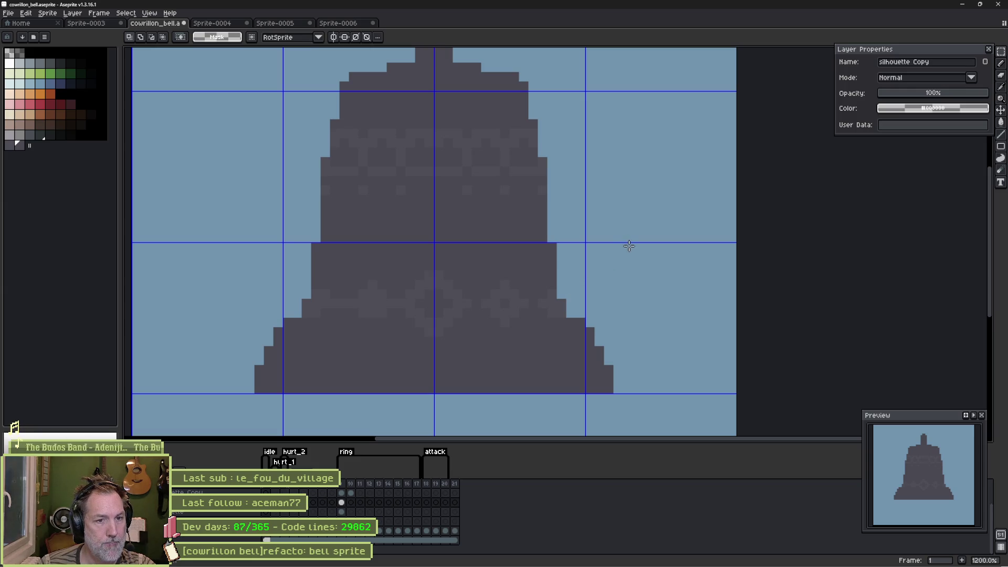
Step: Flip the band's right-half ornaments across onto the left side and commit them
drag(586, 243, 440, 352)
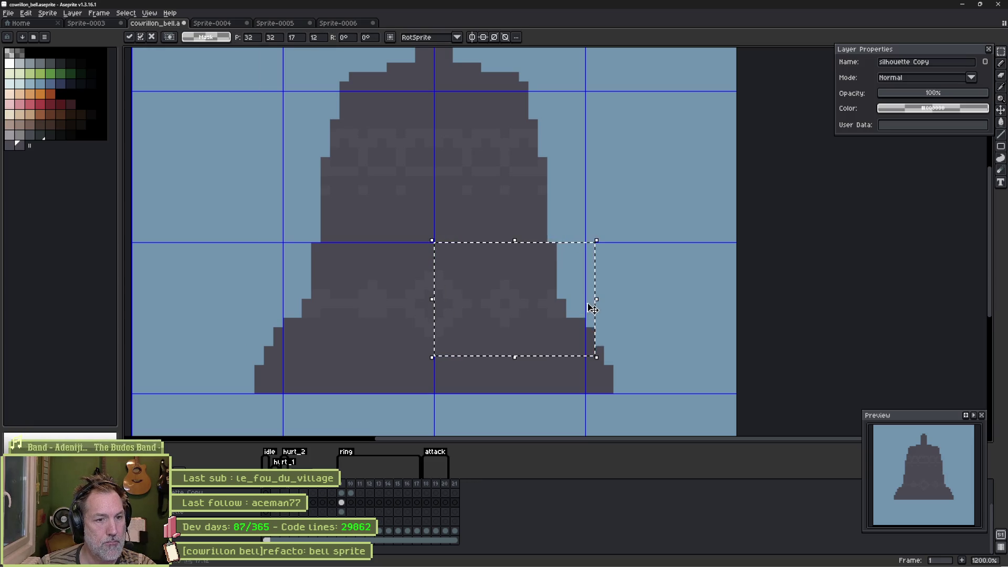
drag(596, 300, 275, 298)
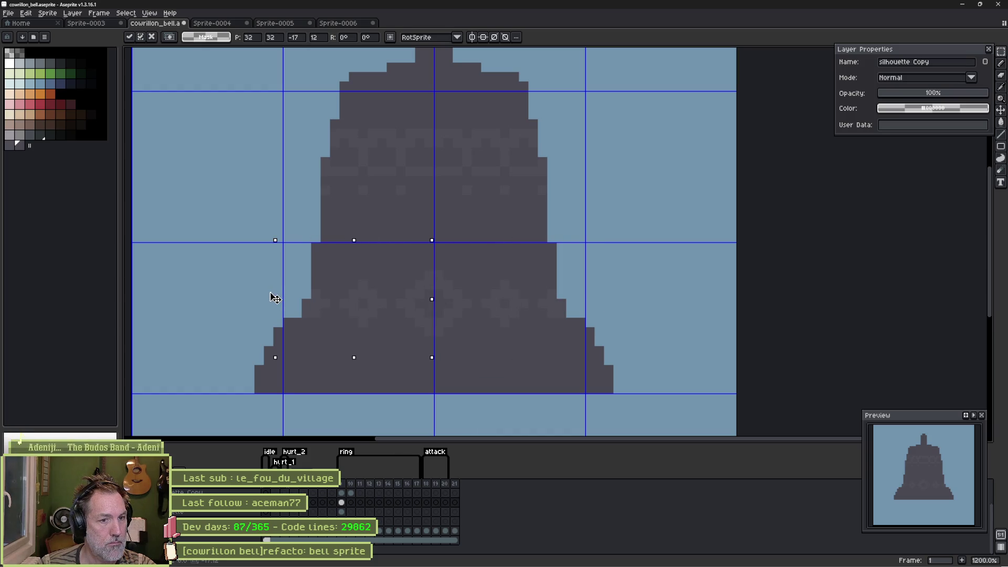
drag(276, 299, 270, 292)
click(270, 292)
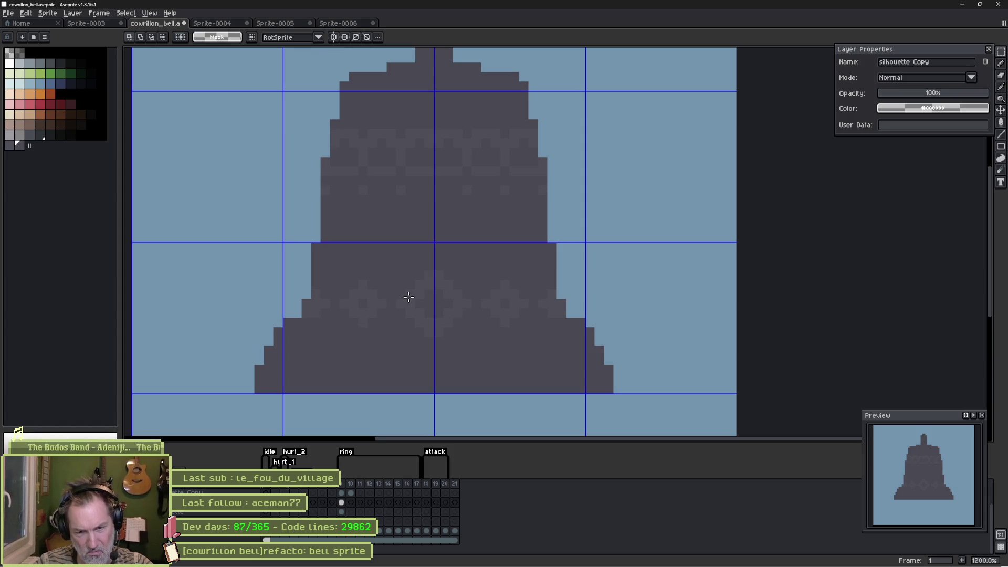
Step: Turn on vertical symmetry, undo the stray pencil stroke and zoom out to 800%
click(333, 36)
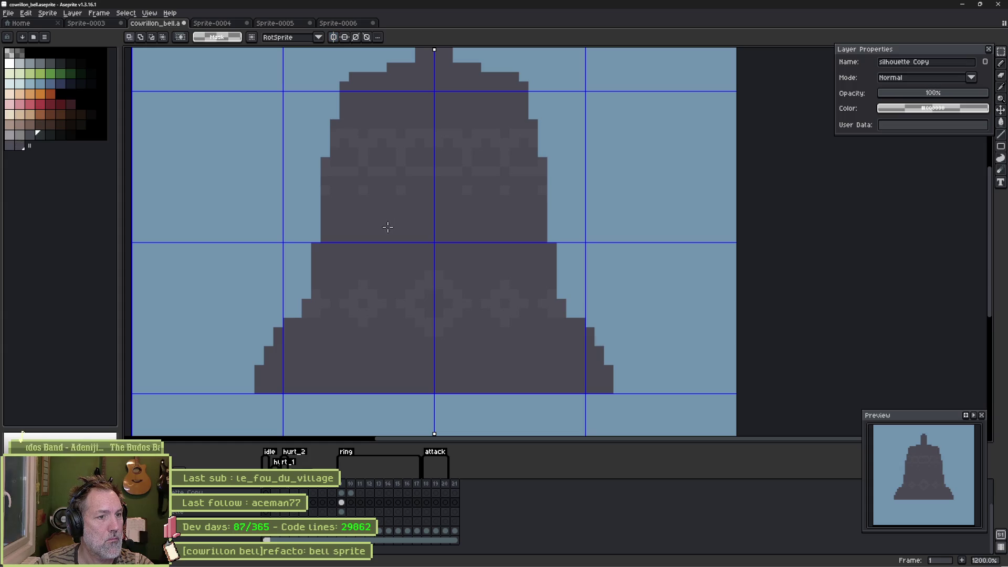
key(b)
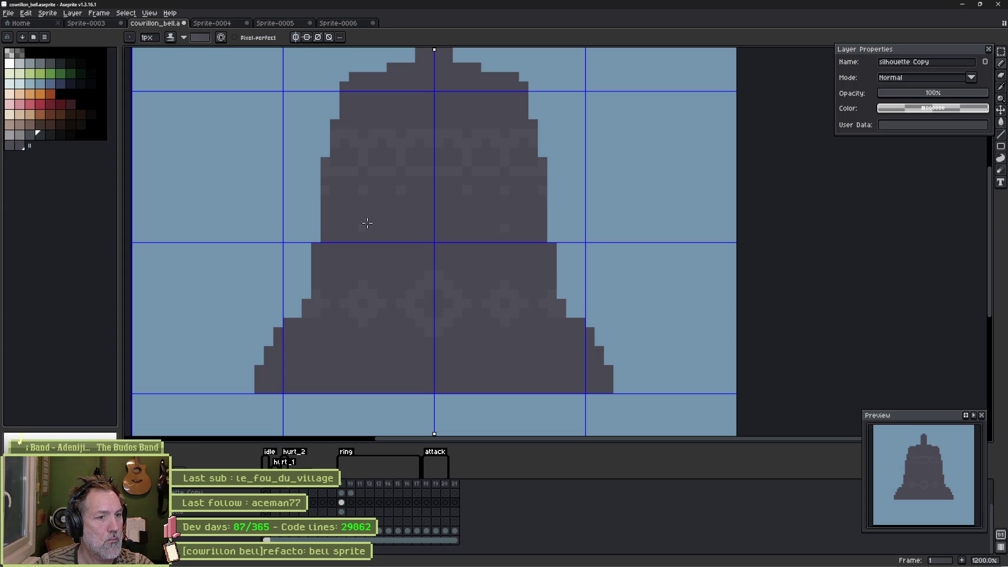
key(ctrl+z)
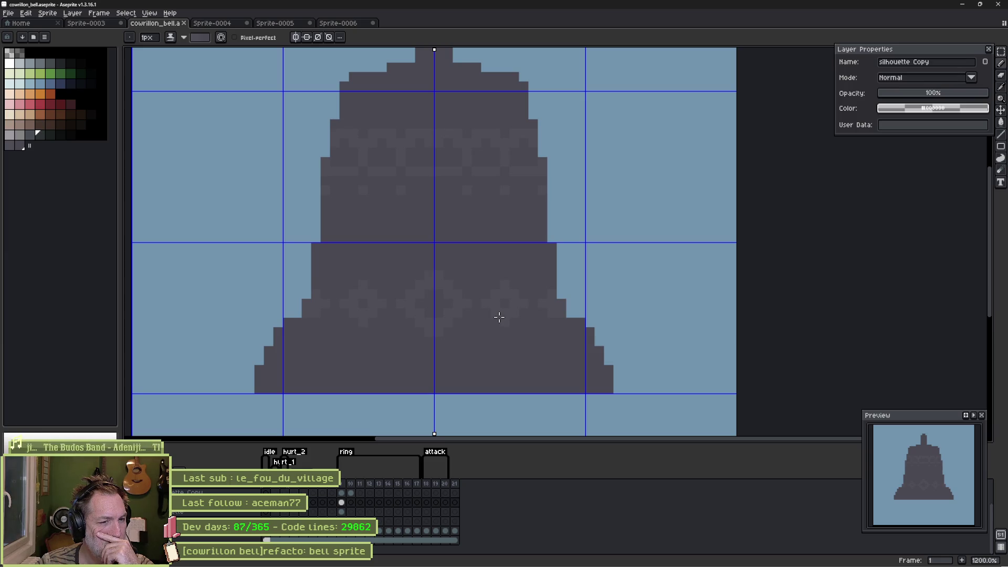
scroll(499, 317, down, 2)
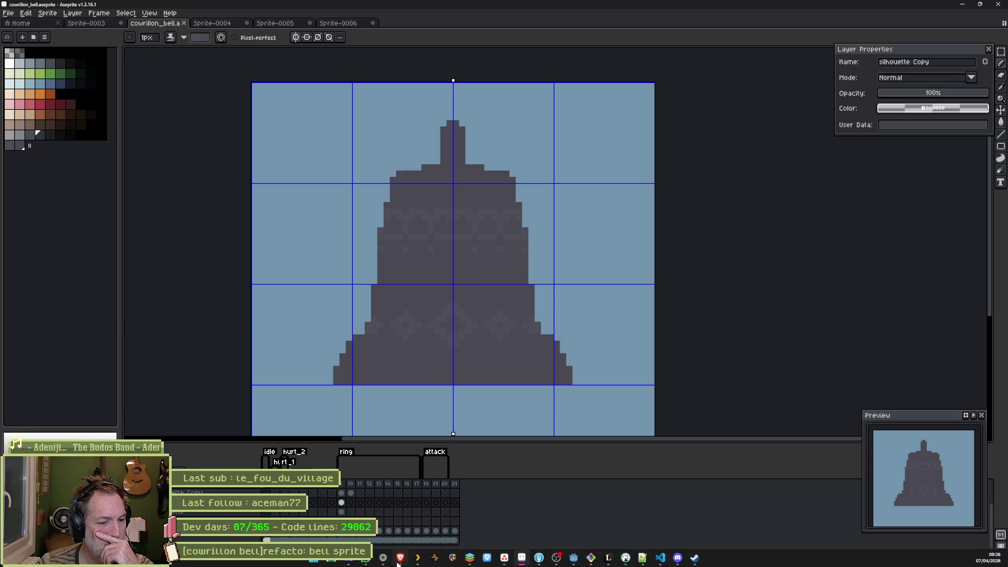
Step: Search DuckDuckGo for 'blockbench' and show only the video results
click(393, 561)
key(ctrl+l)
text(bloc)
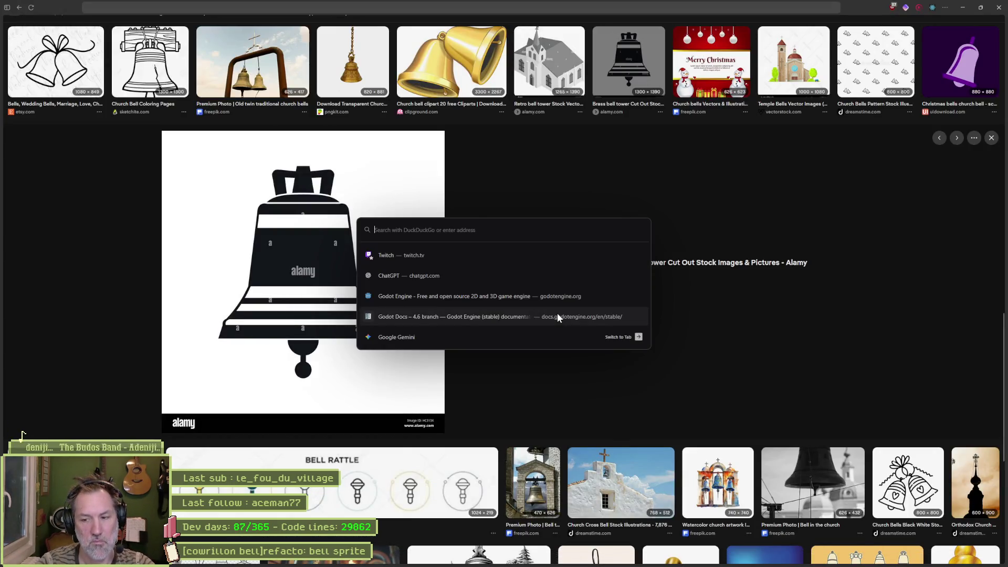
text(kbench)
key(Return)
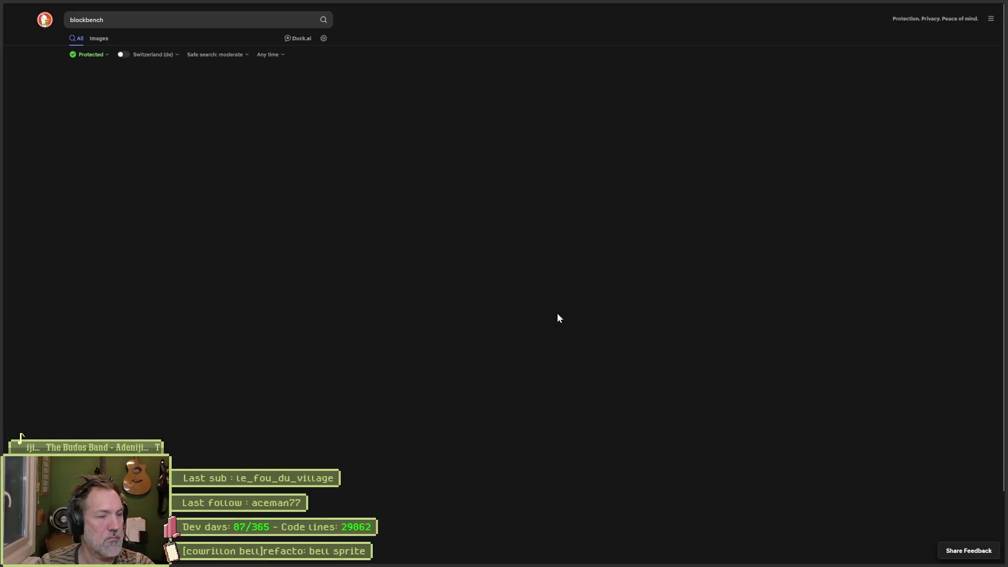
click(125, 40)
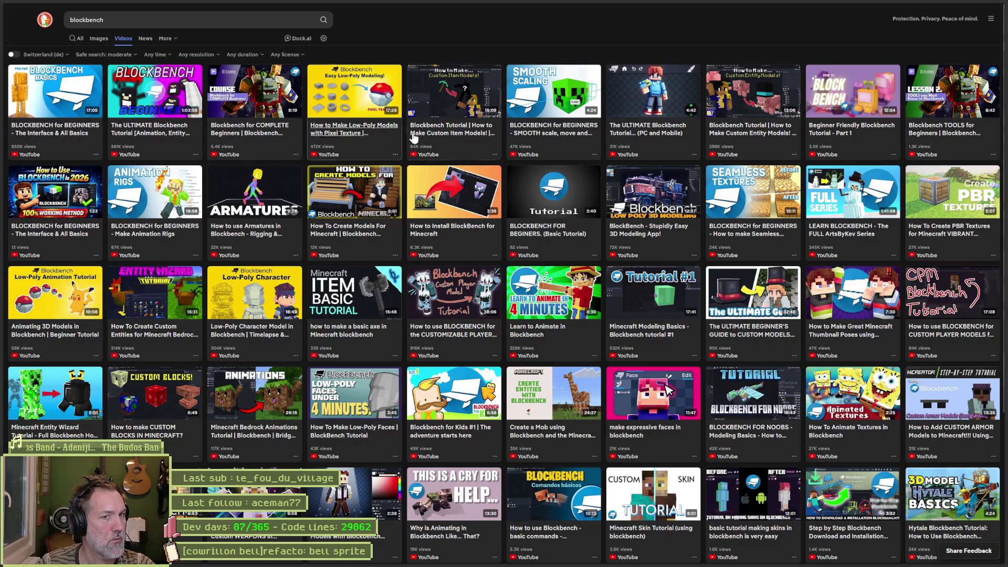
Step: Play the first Blockbench tutorial muted and skip ahead to its Create Minecraft Skin step
click(636, 99)
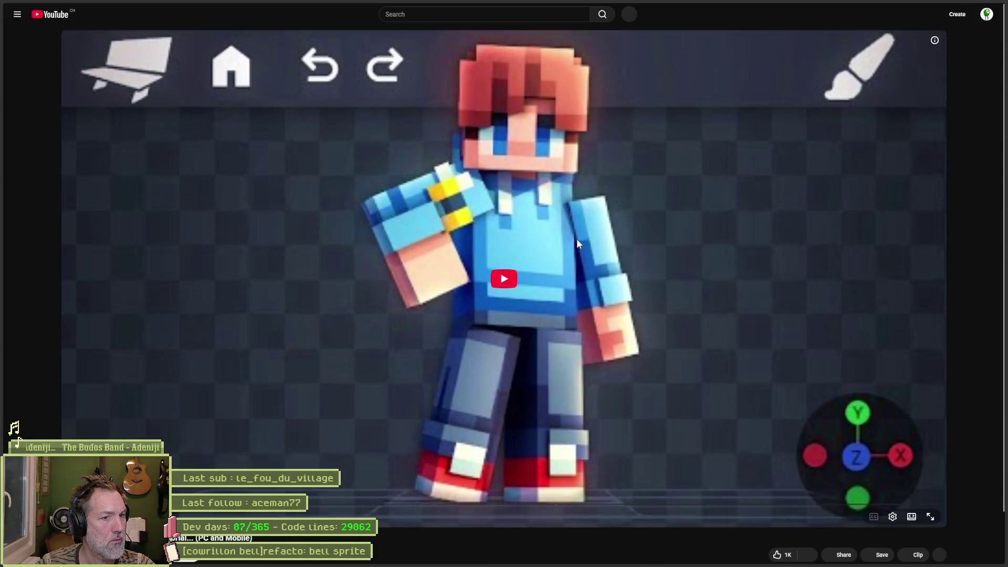
click(517, 308)
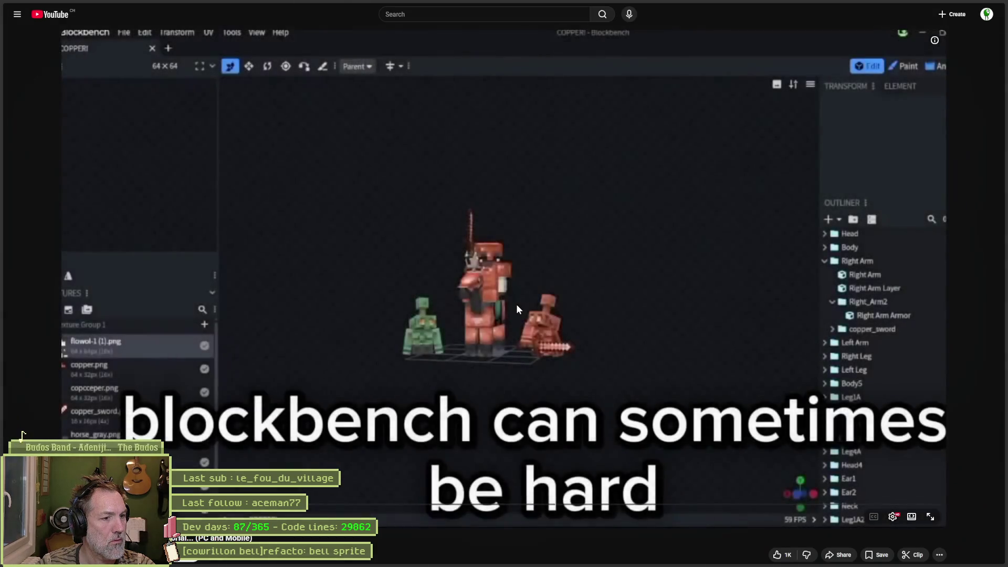
key(m)
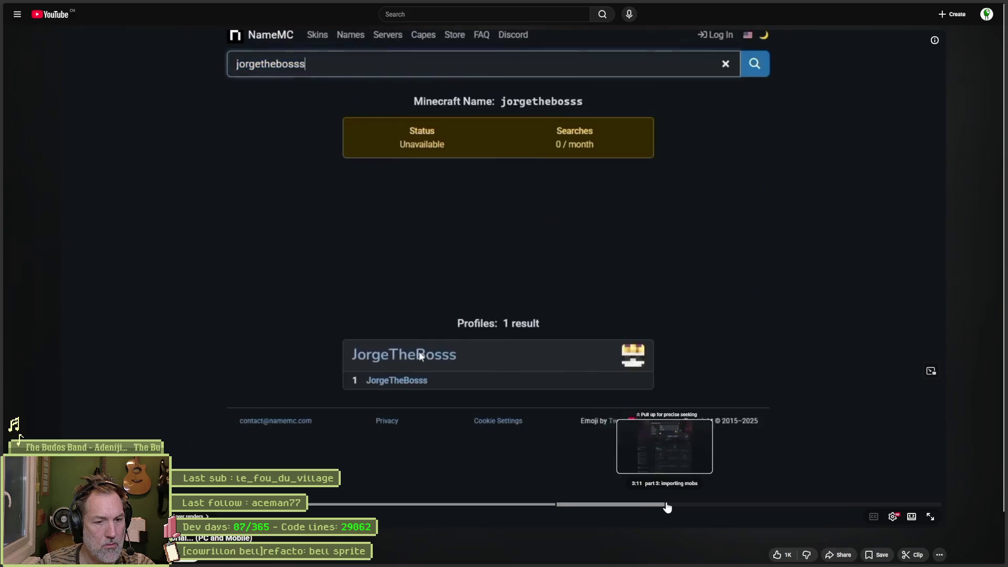
drag(666, 507, 924, 505)
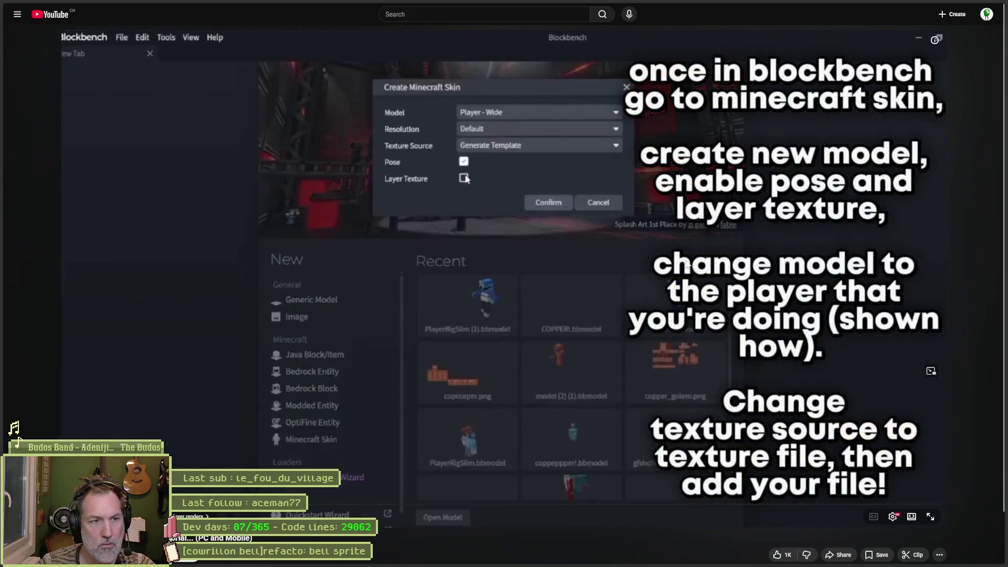
Step: Open the beginners Blockbench tutorial instead, skip into its editor demo and pause it
key(alt+Left)
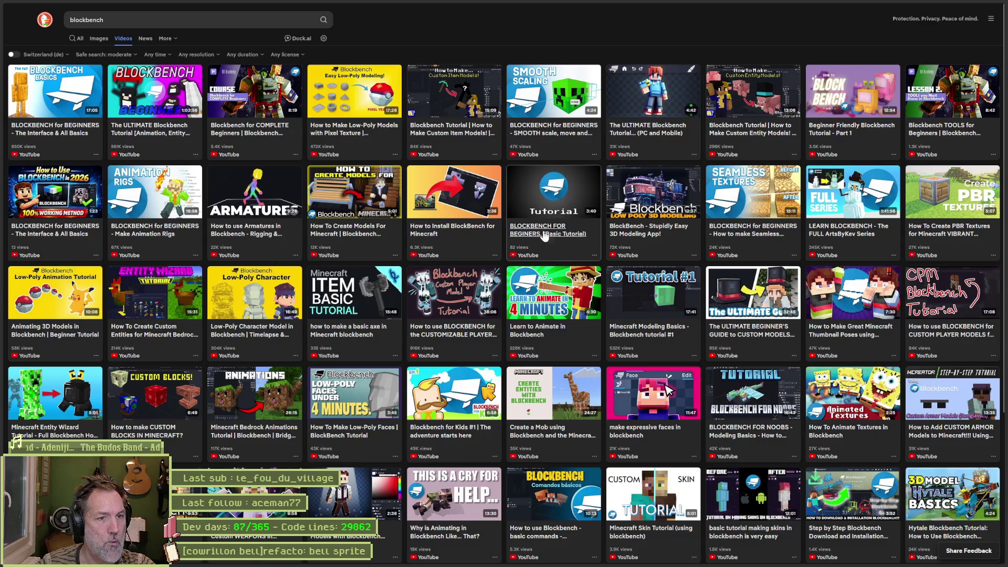
click(532, 247)
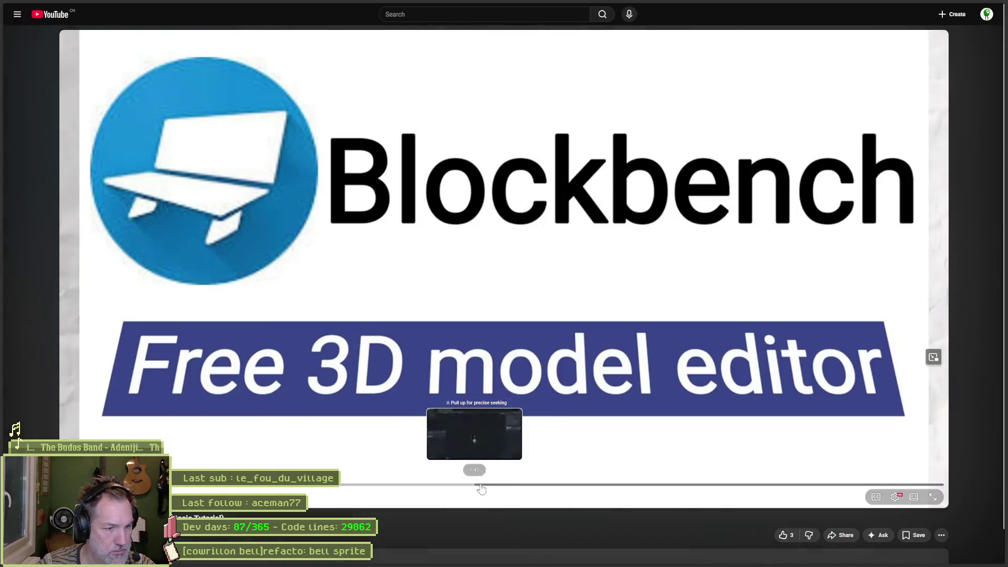
click(512, 485)
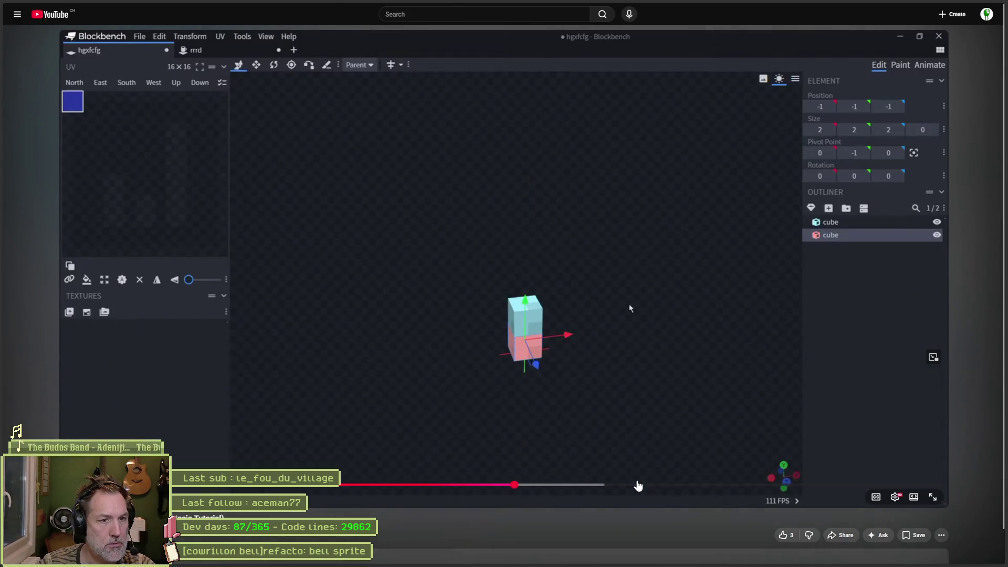
click(610, 484)
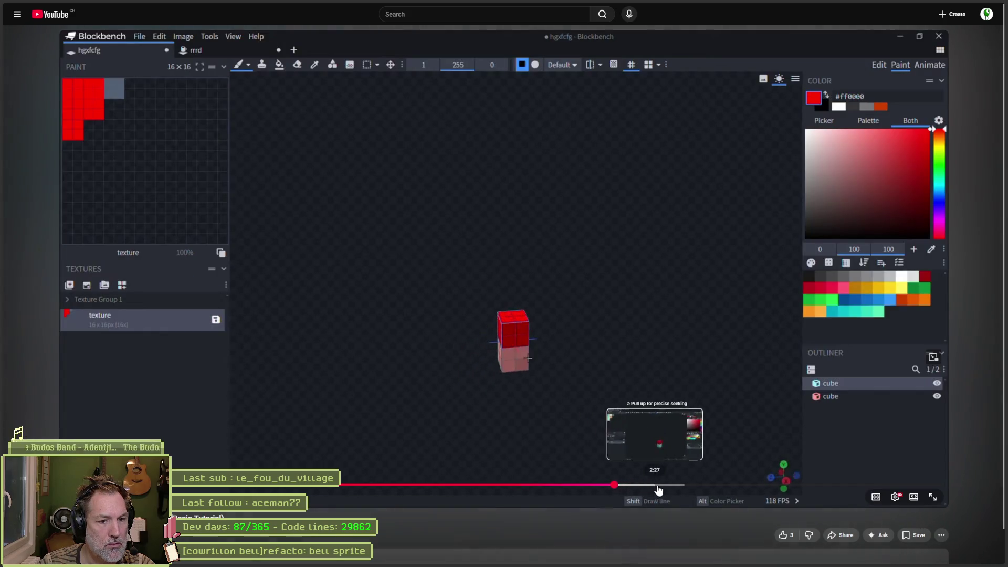
click(700, 484)
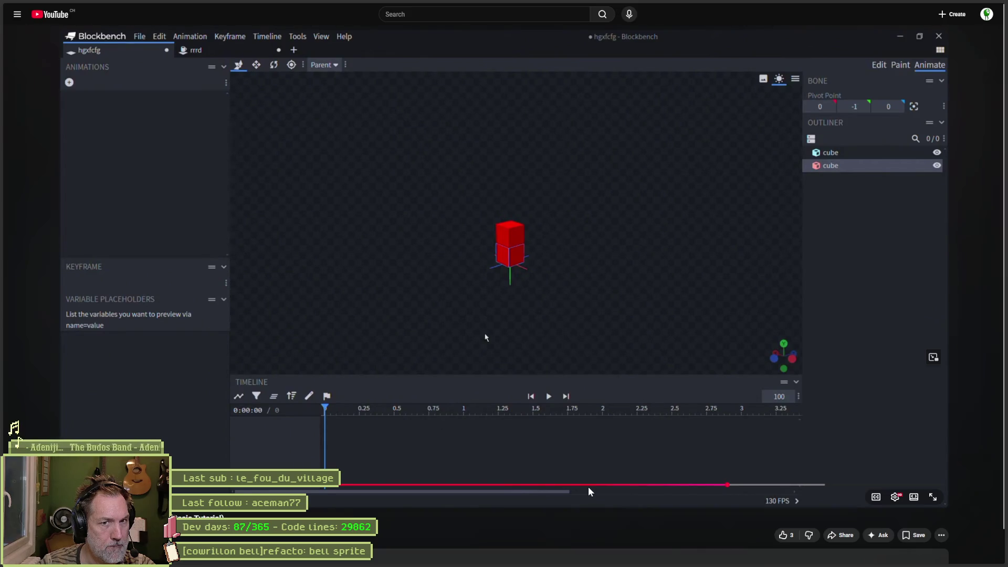
click(451, 157)
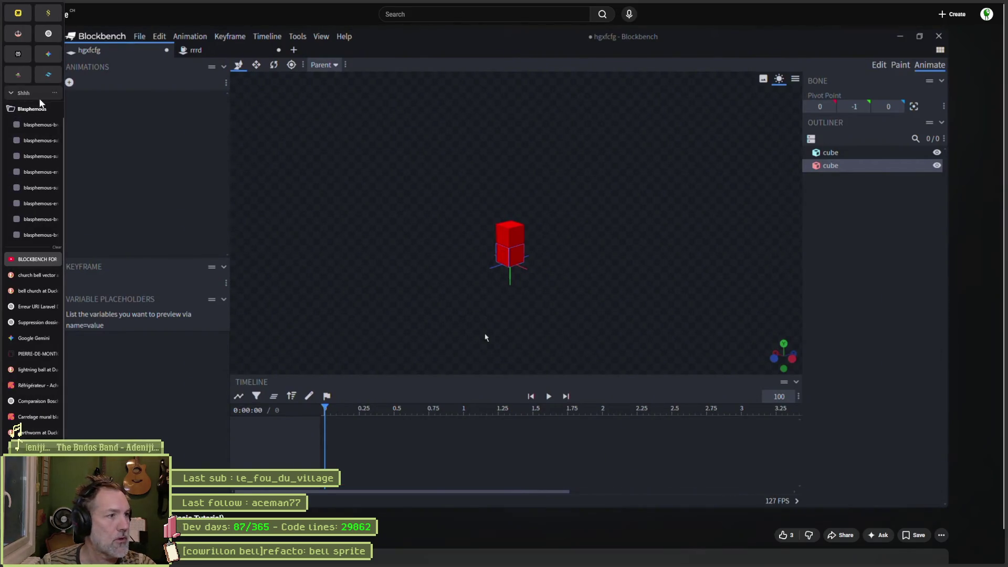
click(31, 121)
Step: Ask ChatGPT, in French, whether a Blockbench church bell can be rotated orthographically and imported frame by frame into Godot
text(est/ce q)
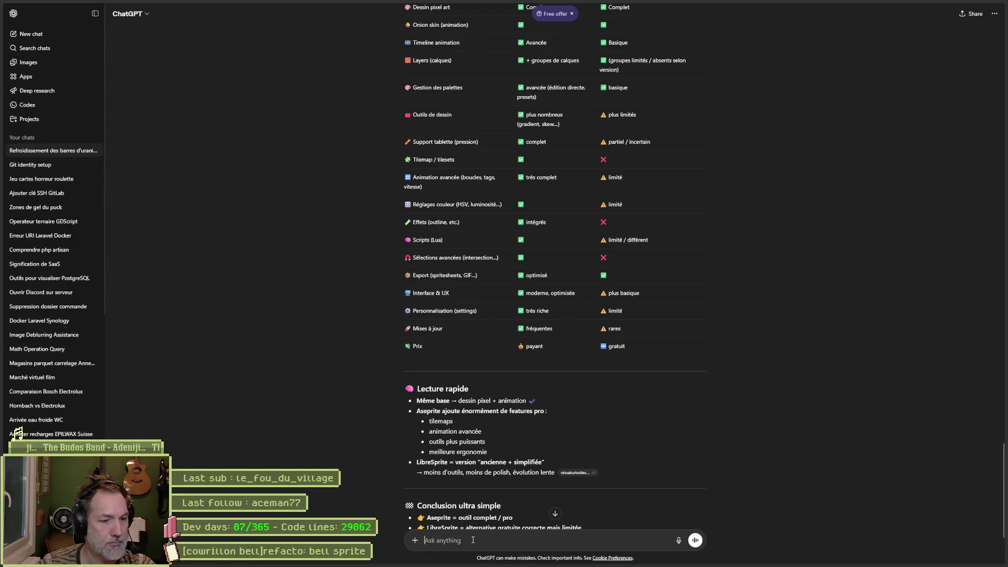
text(ue je)
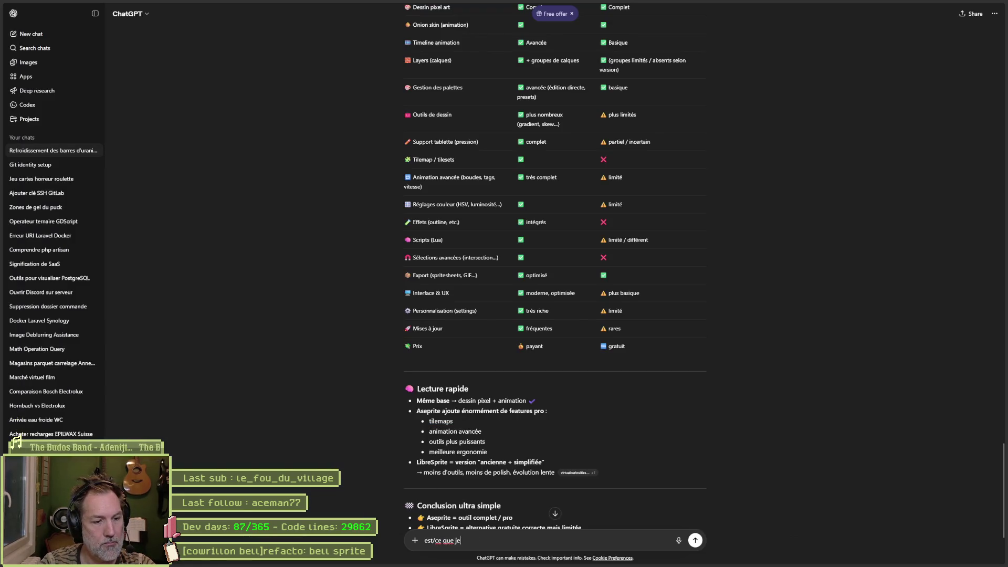
text( peux modeliser une cloche d'egl)
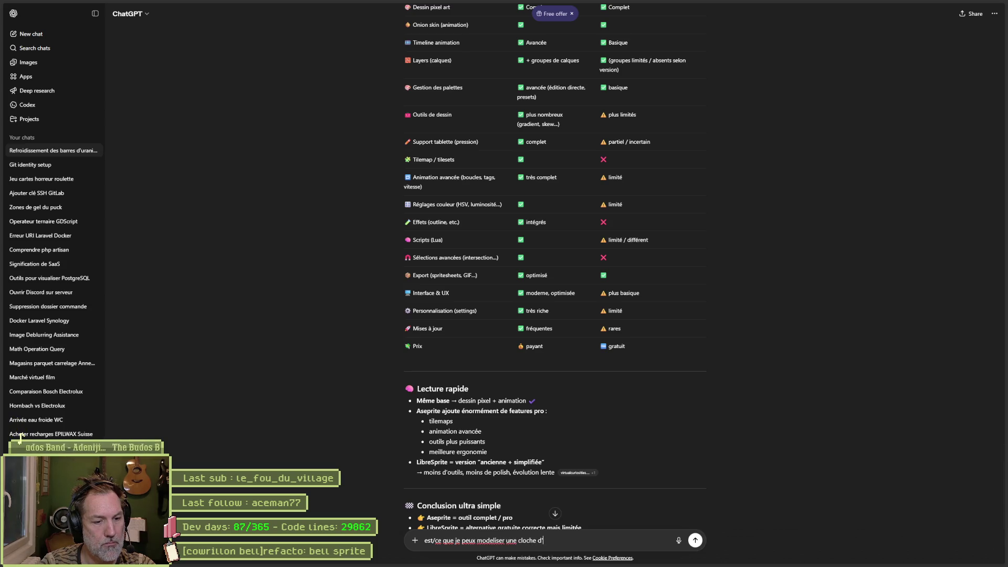
text(ise dans blockbe)
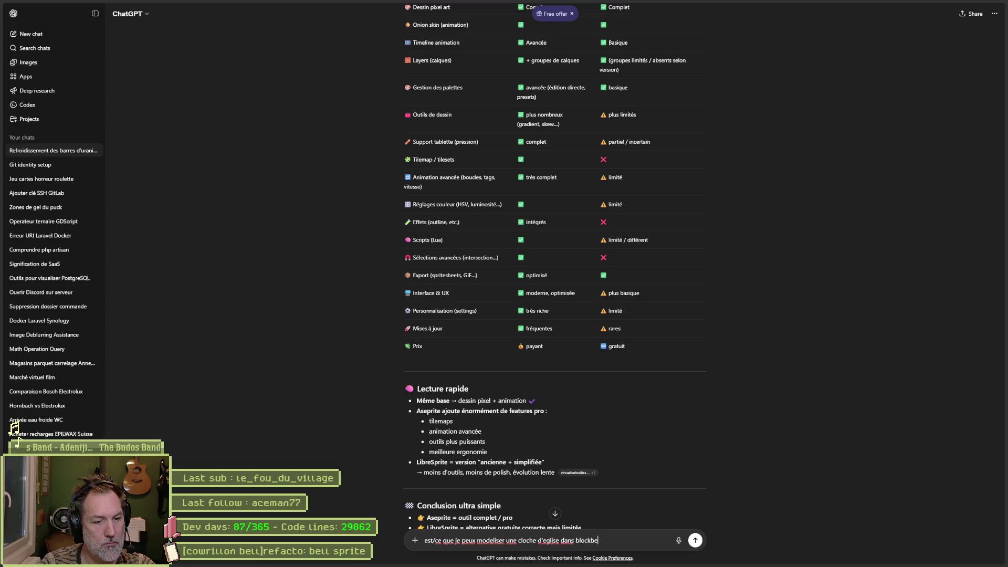
text(nch, la mettre en)
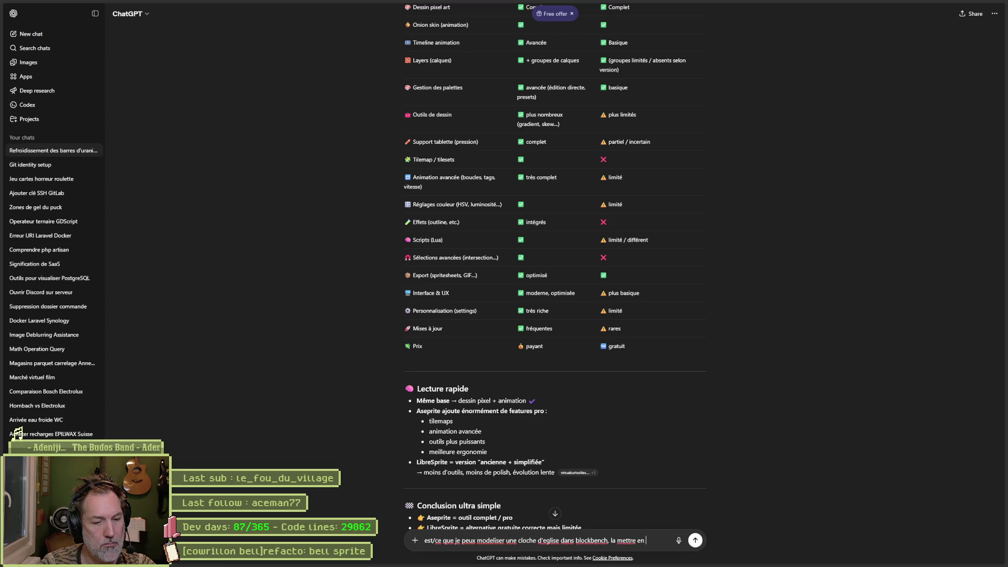
text( vue orthographiqu)
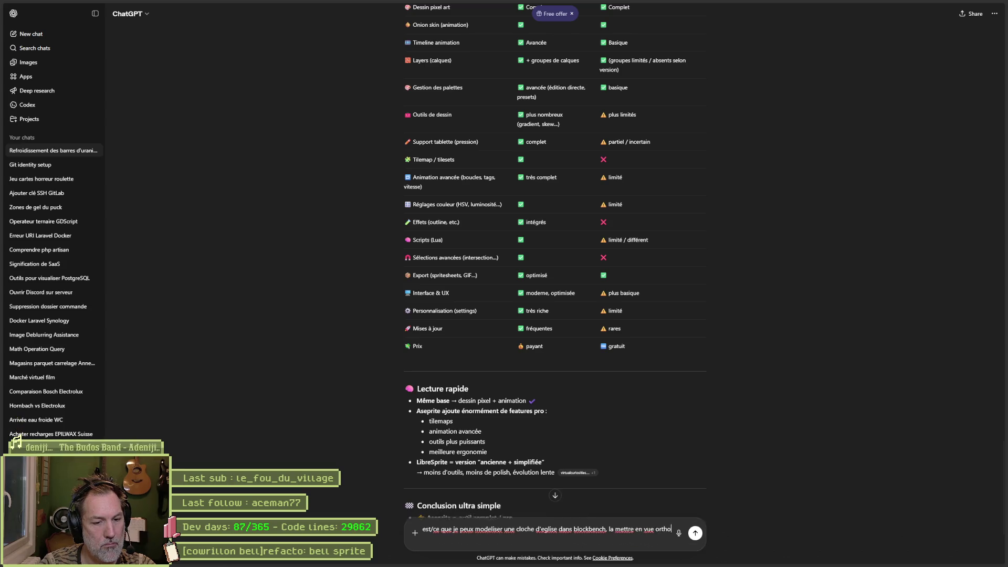
text(e pour faire un rendu de)
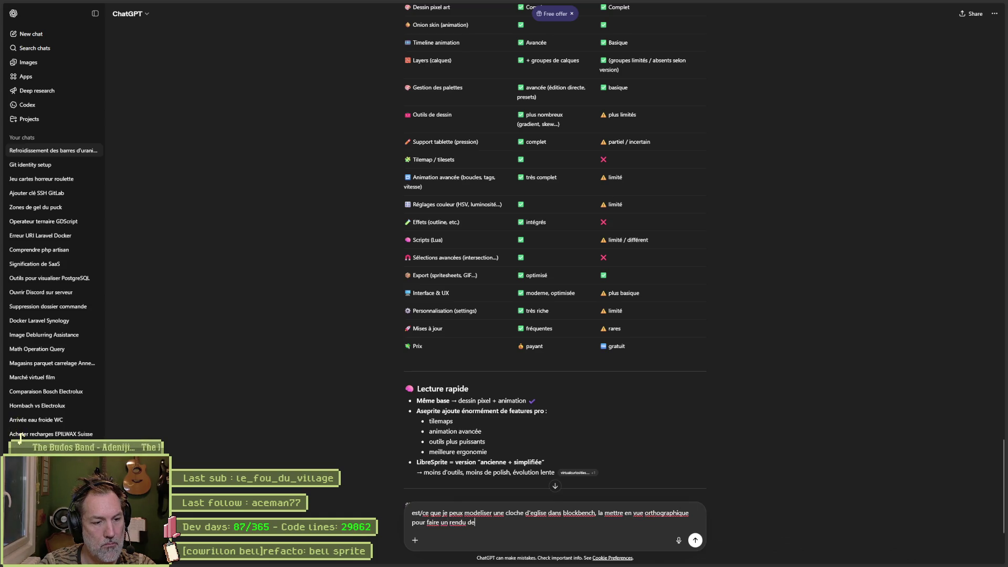
text( rotation et l'importer)
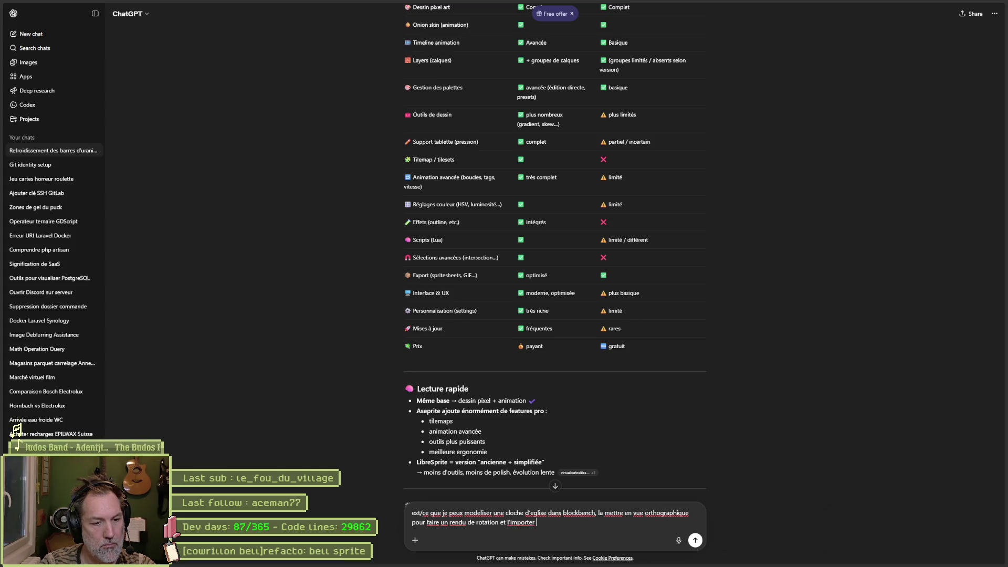
text( image par image dans g)
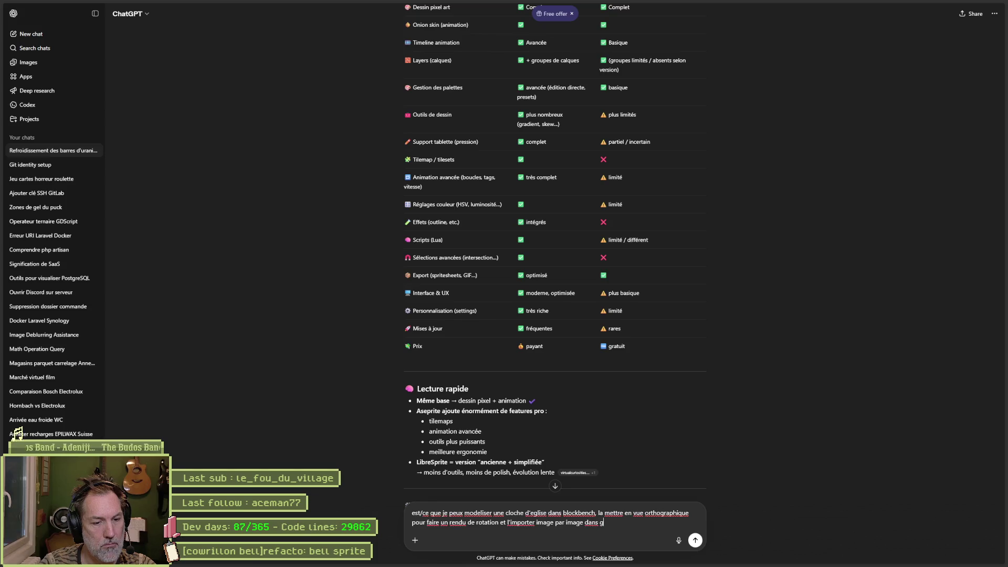
text(odot ?)
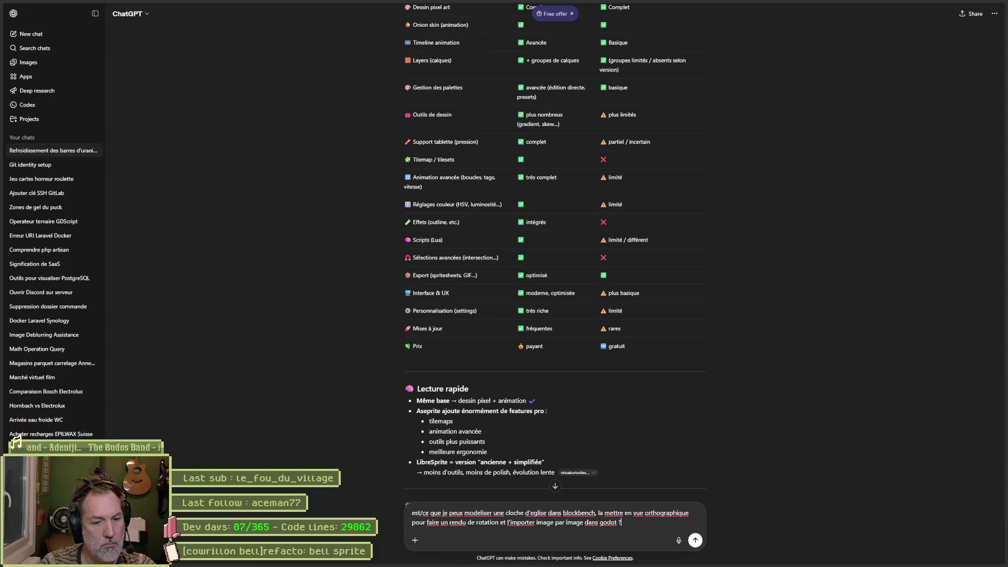
key(Return)
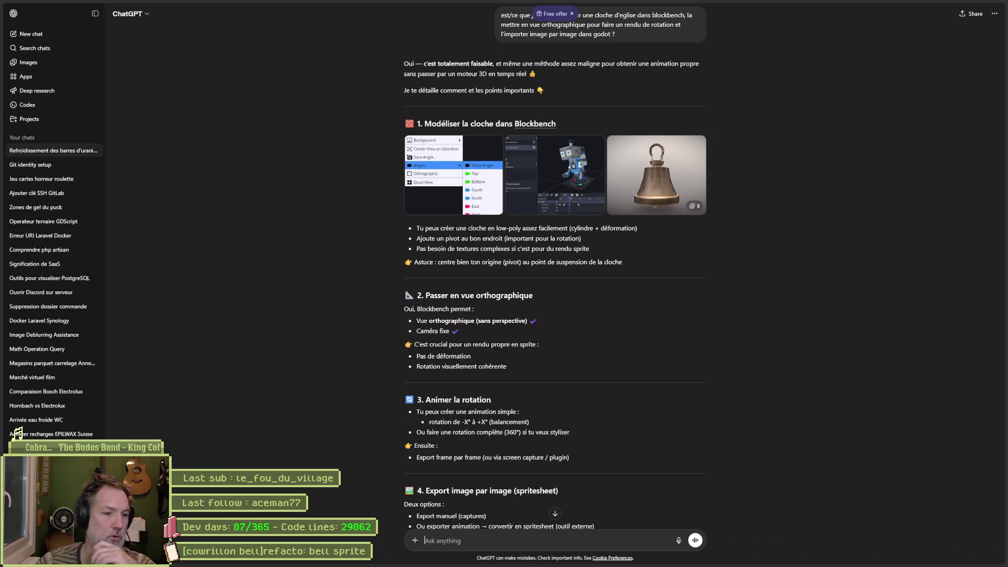
Step: Read ChatGPT's reply down to its Verdict and Bonus sections, then return to Aseprite
scroll(395, 398, down, 1)
scroll(383, 383, down, 2)
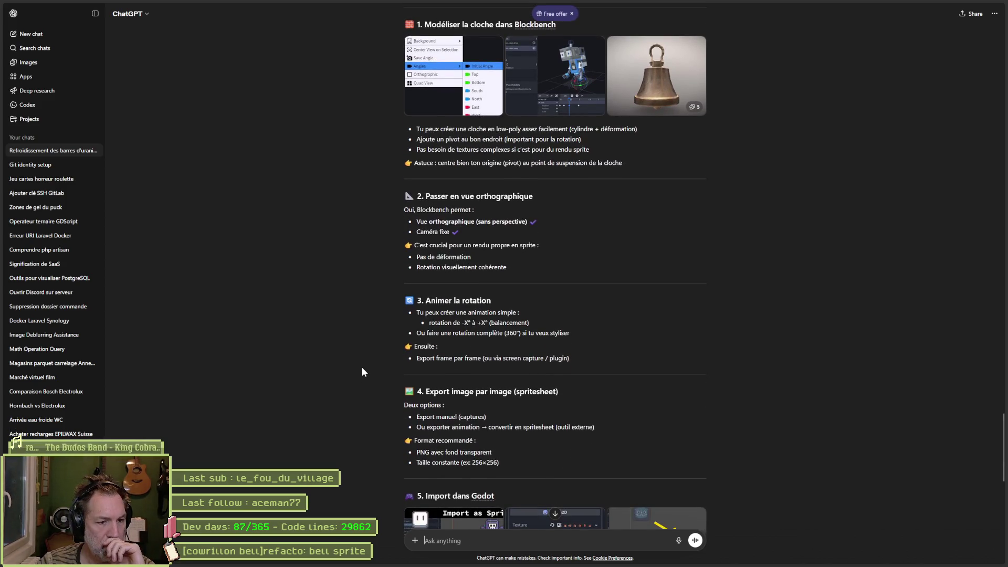
scroll(350, 367, down, 5)
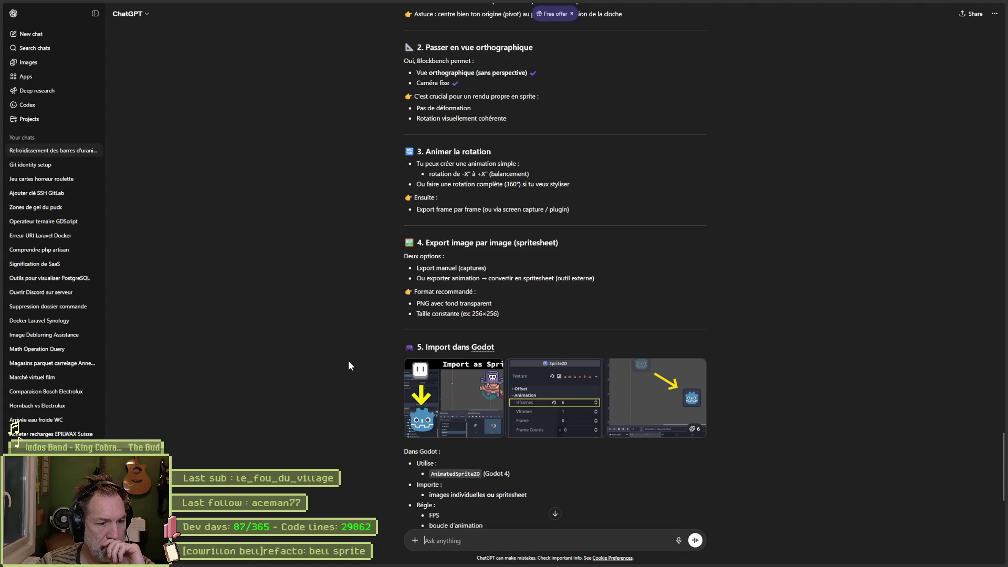
scroll(349, 366, down, 10)
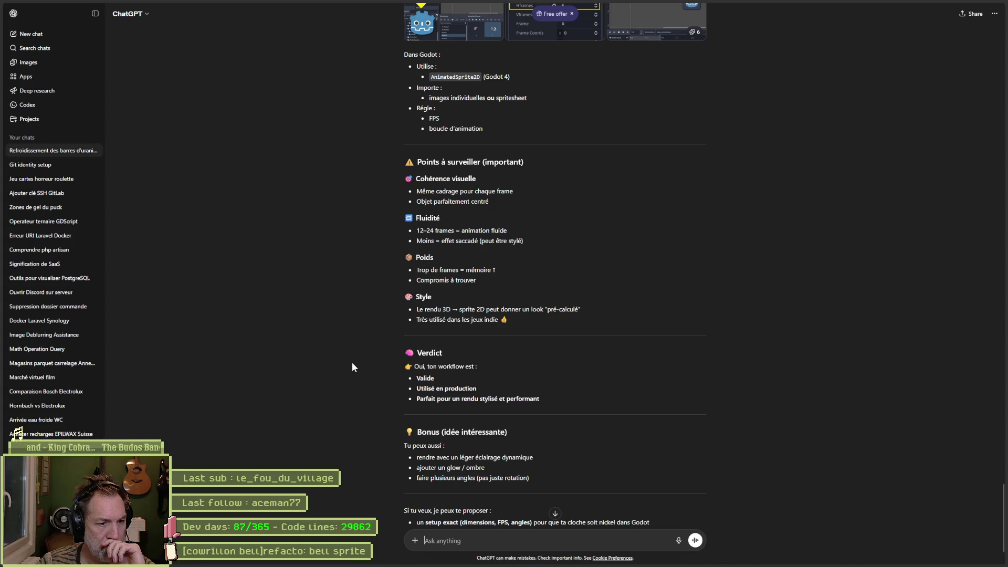
key(alt+Tab)
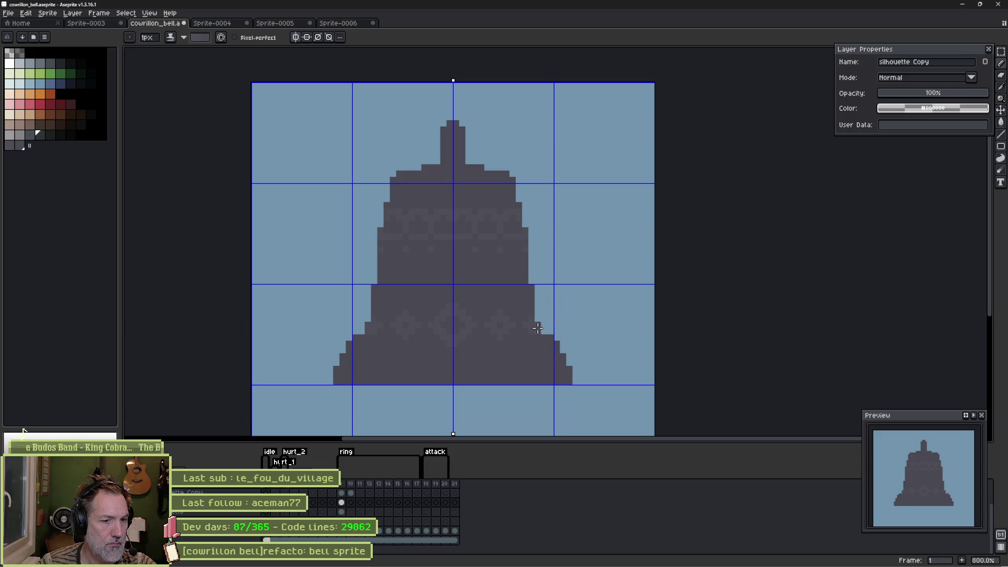
Step: Darken the band pattern's top row symmetrically and the stray light pixels in its lower row
scroll(548, 344, up, 7)
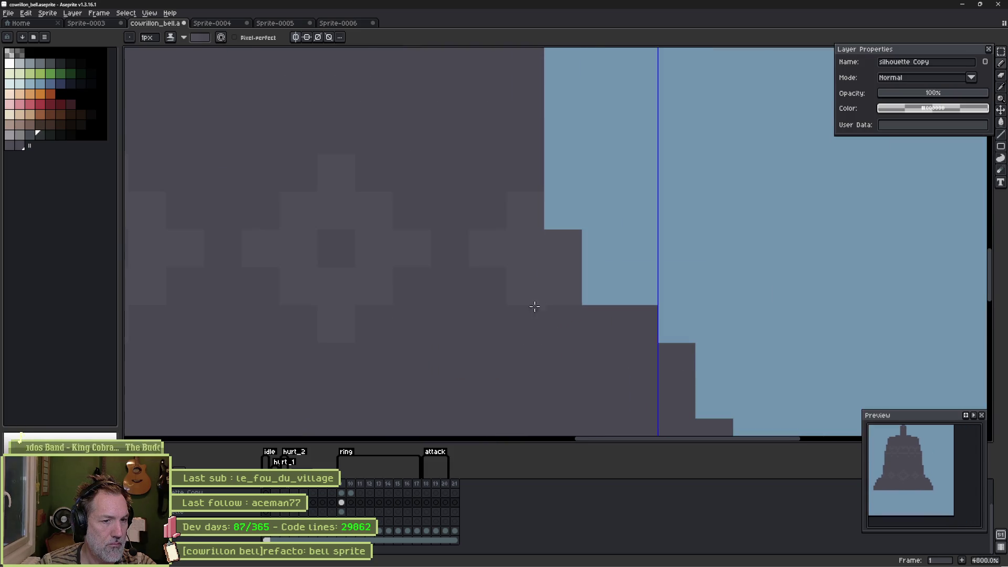
scroll(887, 241, down, 2)
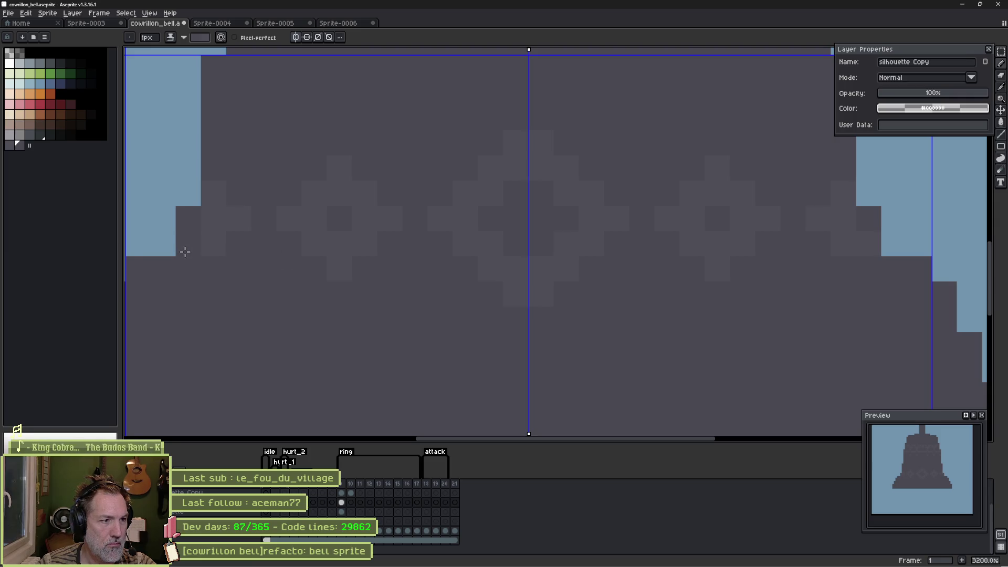
scroll(445, 285, down, 1)
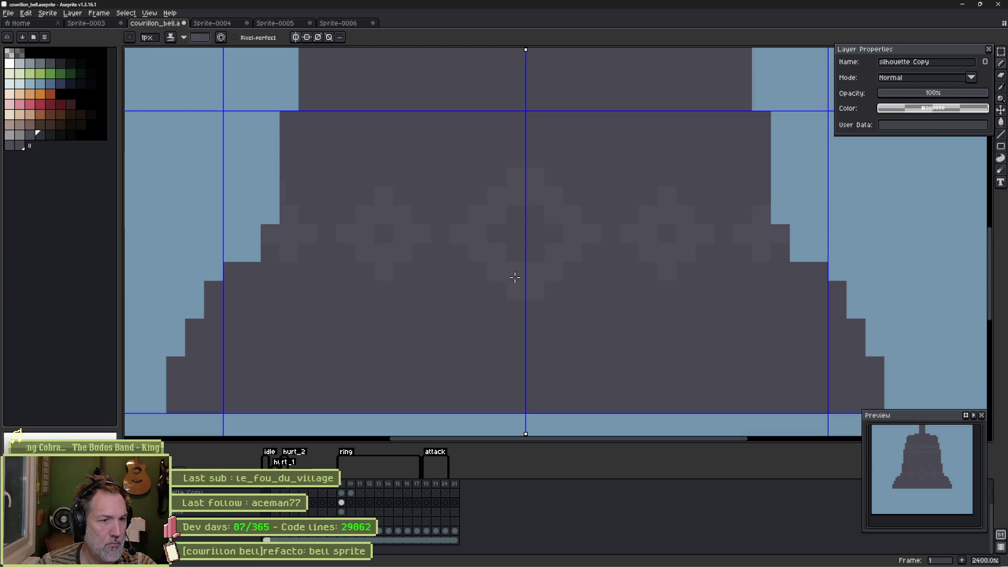
key(space)
mouse_move(535, 209)
mouse_down()
mouse_move(526, 269)
mouse_move(463, 285)
mouse_move(505, 352)
mouse_move(492, 275)
mouse_move(437, 272)
mouse_up()
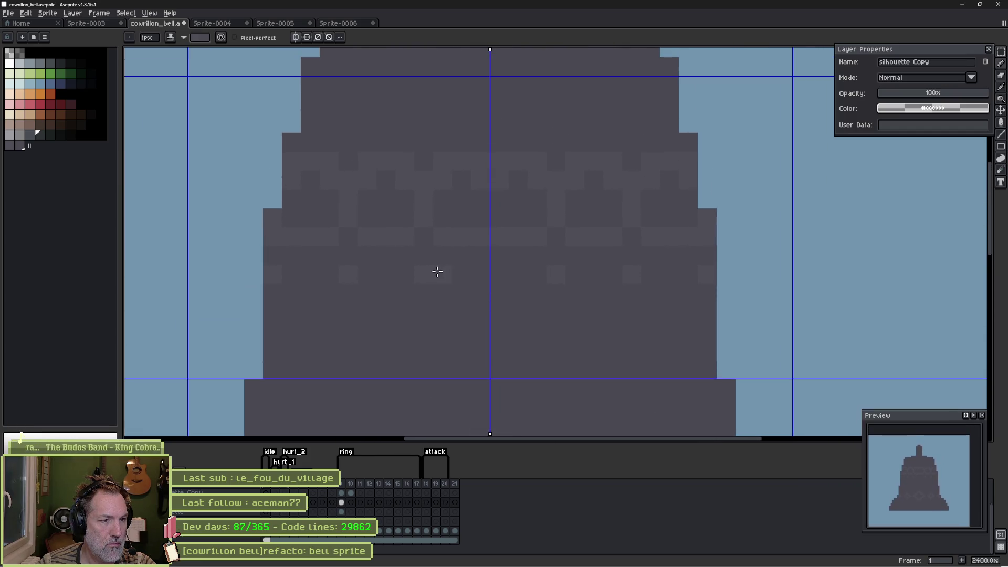
key(x)
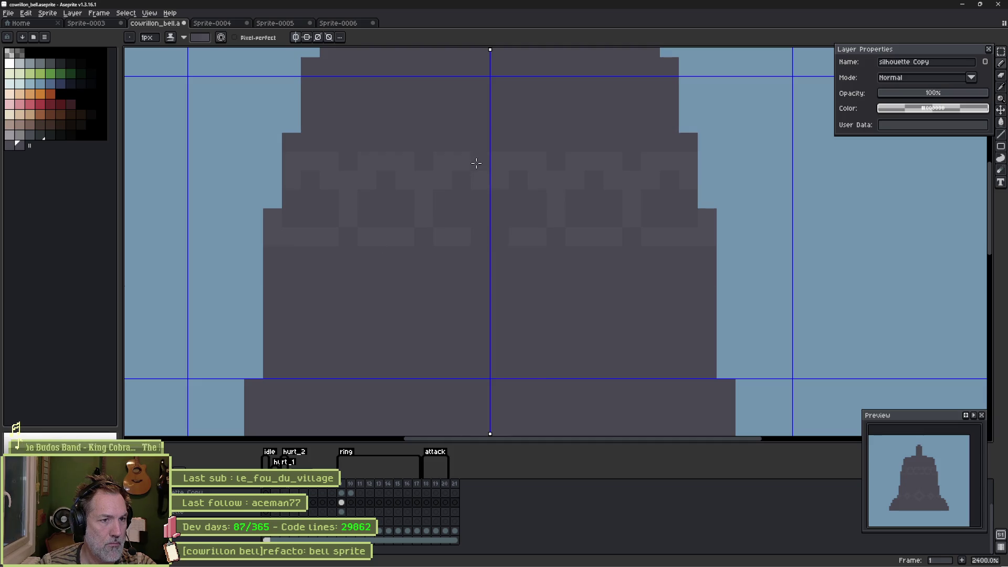
drag(425, 156, 302, 158)
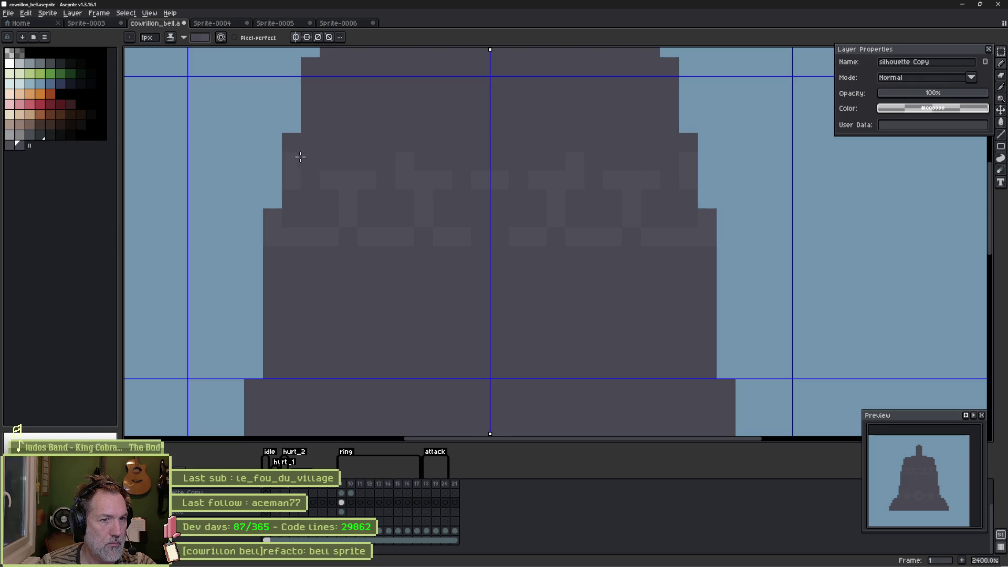
drag(322, 237, 285, 239)
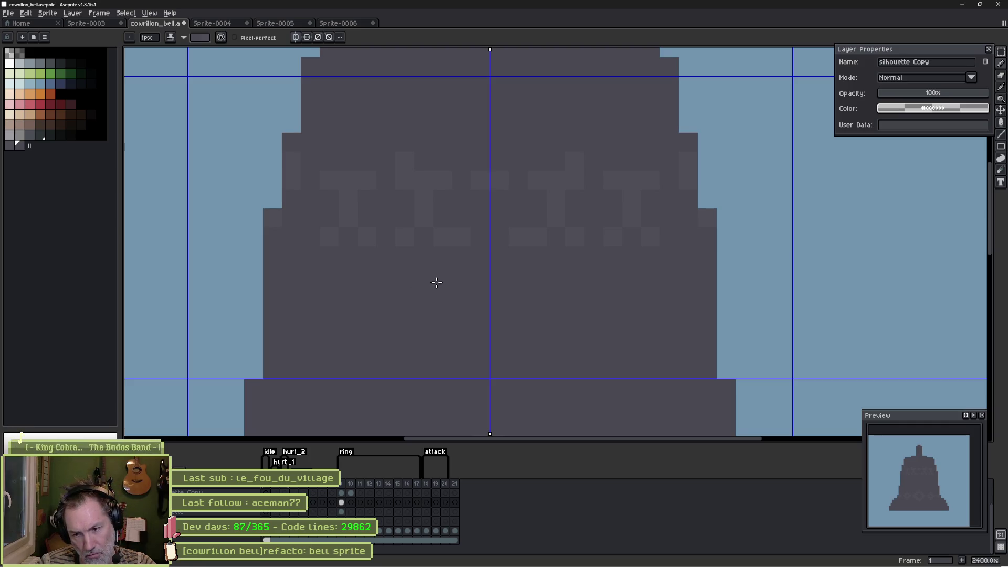
Step: Show the Silhouette Copy layer again and Magic Wand the row of cross ornaments
mouse_move(464, 330)
mouse_down()
mouse_move(450, 283)
mouse_move(418, 272)
mouse_move(440, 273)
mouse_move(428, 234)
mouse_move(387, 245)
mouse_move(385, 130)
mouse_up()
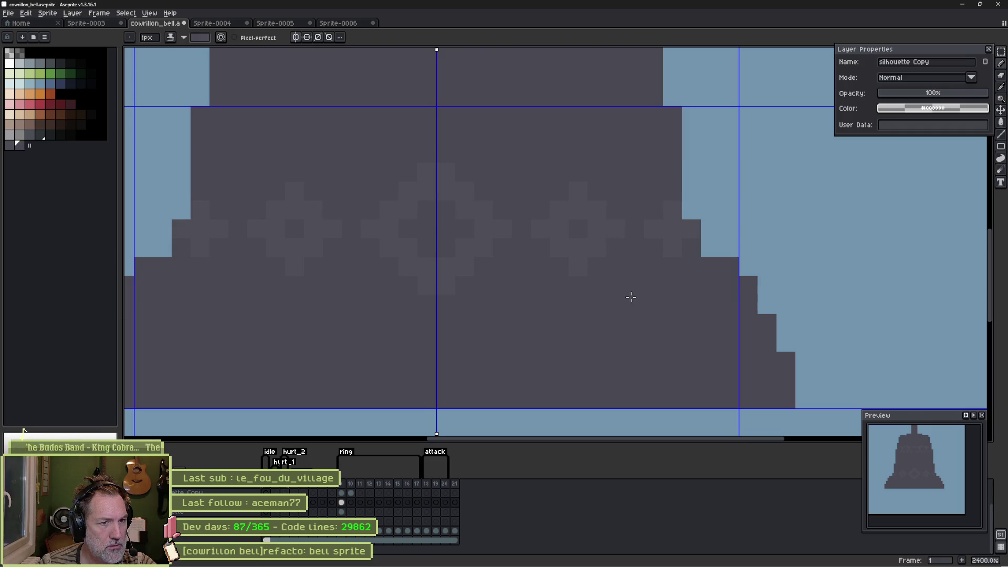
click(177, 530)
click(177, 530)
key(w)
click(358, 302)
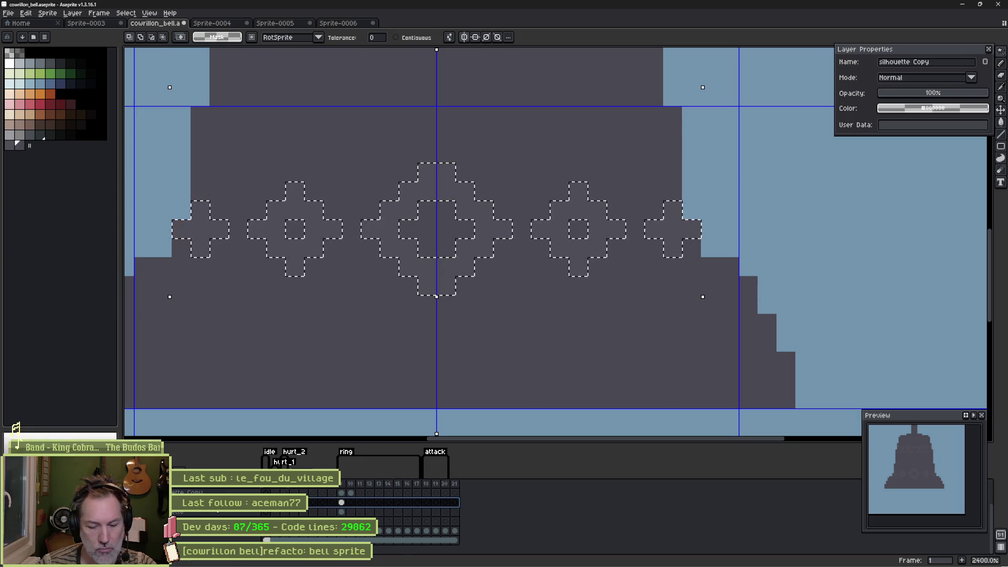
Step: Copy the cross ornaments onto new Layer 4, apply a transform on frame 9, then advance to frame 10
key(shift+n)
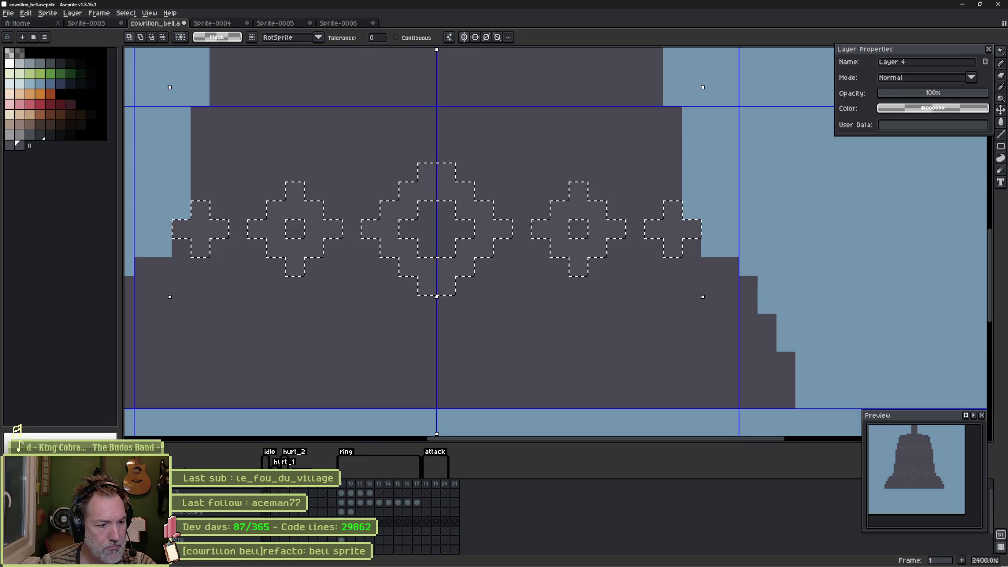
click(341, 483)
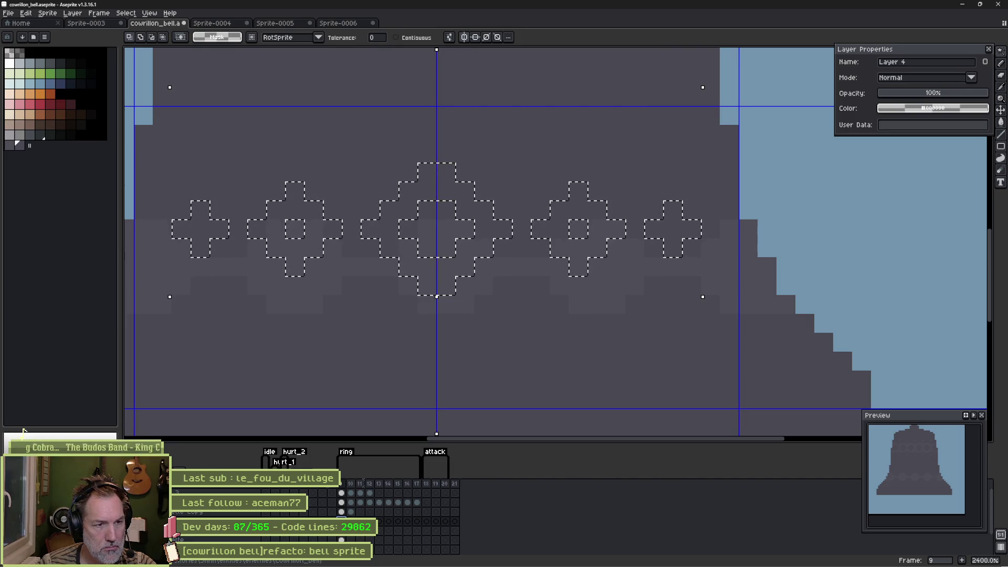
key(ctrl+t)
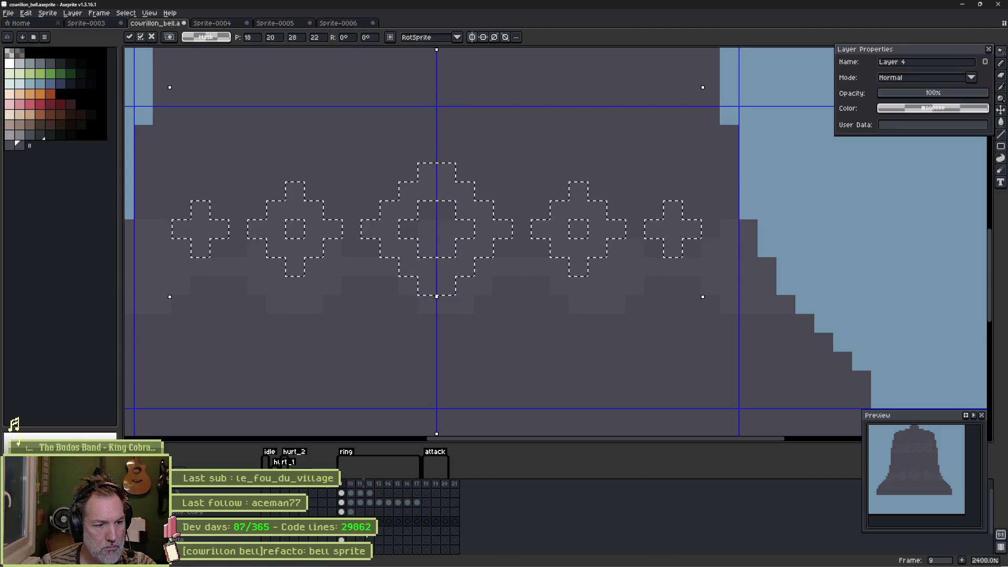
key(ctrl+d)
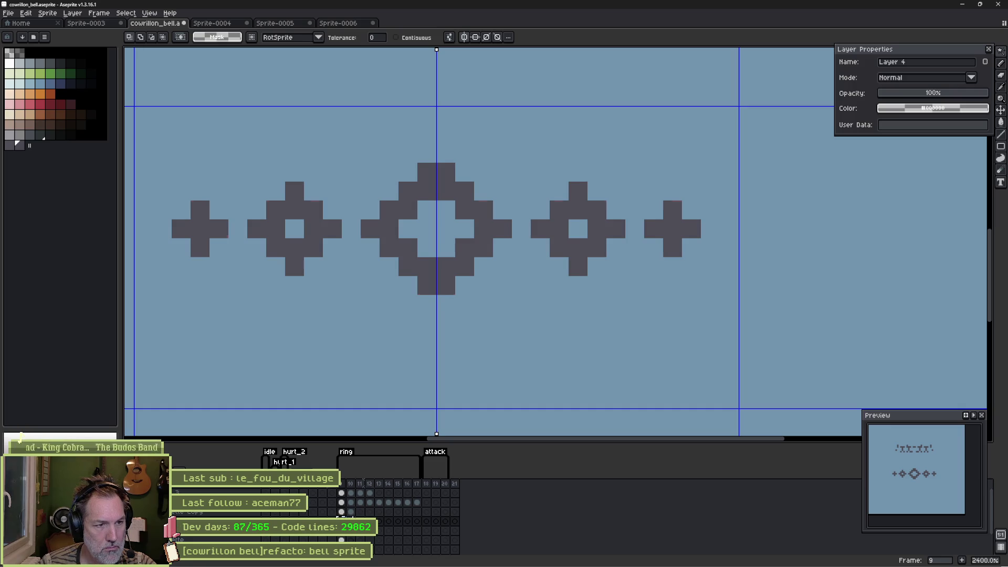
key(period)
key(b)
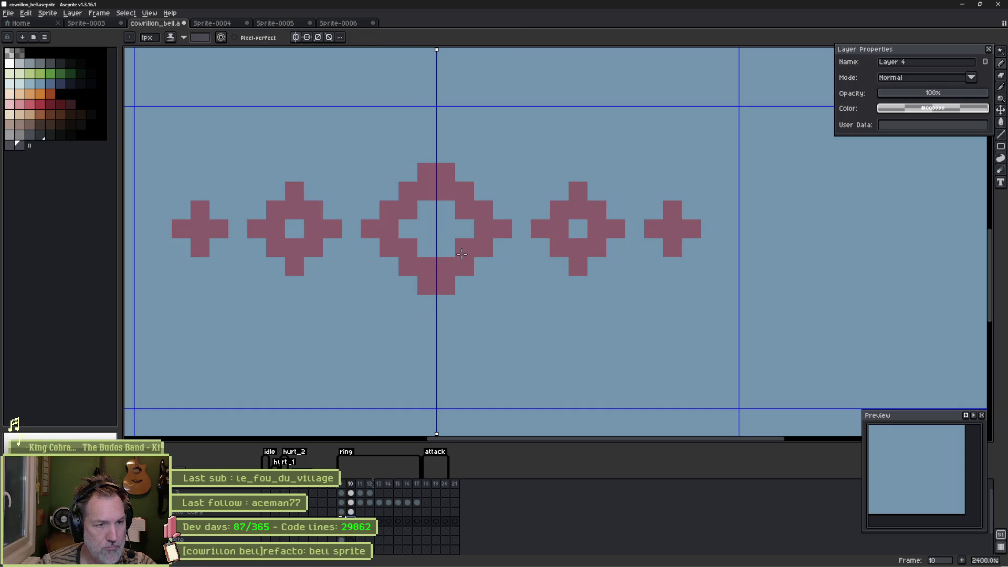
Step: Pencil dark grey stud pixels on frame 10, shifted right over the onion-skinned rings and crosses
key(e)
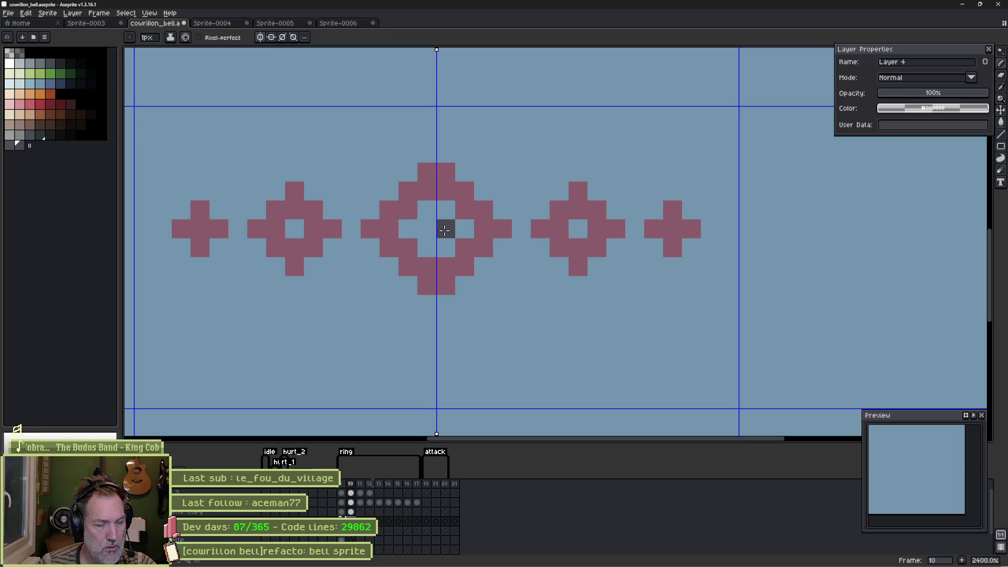
drag(444, 230, 480, 214)
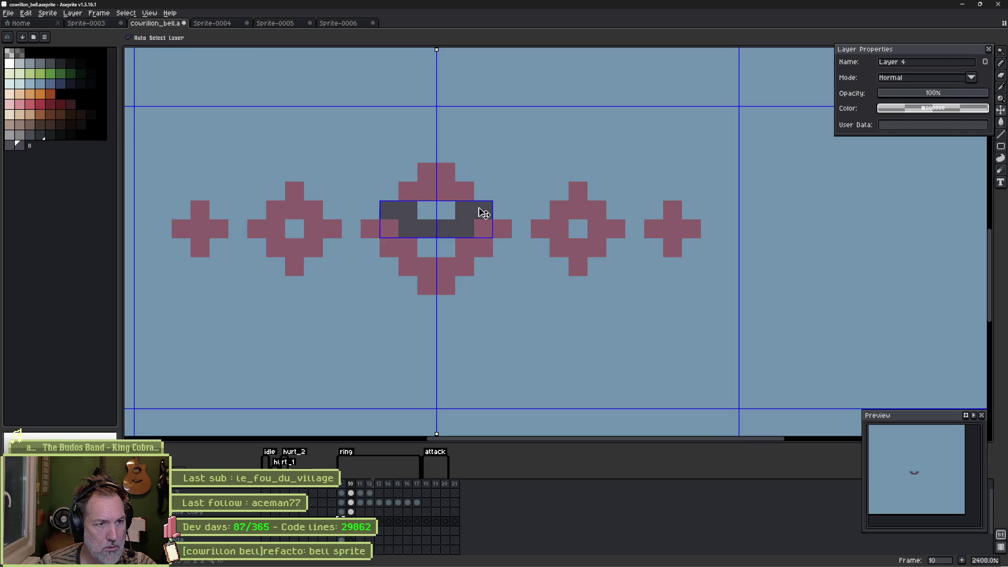
key(ctrl+z)
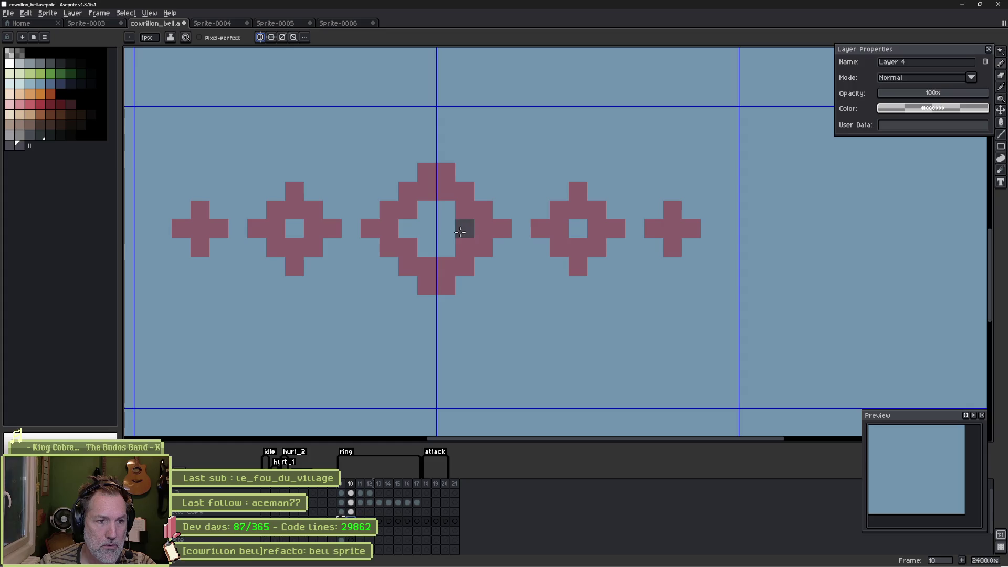
mouse_move(430, 232)
mouse_down()
mouse_move(444, 229)
mouse_move(486, 172)
mouse_move(502, 173)
mouse_move(501, 210)
mouse_move(519, 222)
mouse_move(520, 210)
mouse_move(520, 247)
mouse_move(465, 265)
mouse_move(444, 246)
mouse_up()
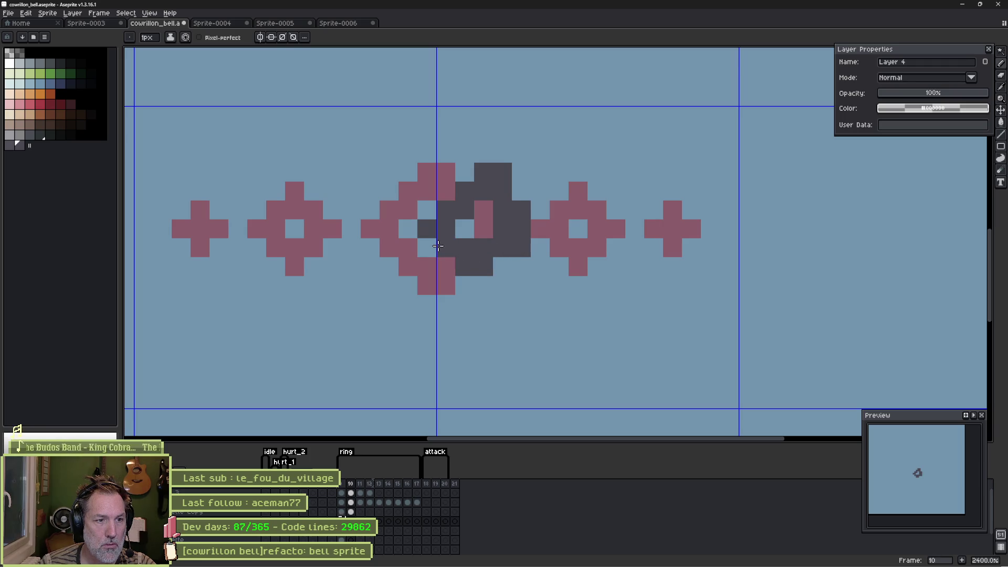
mouse_move(595, 225)
mouse_down()
mouse_move(599, 207)
mouse_move(635, 192)
mouse_move(654, 225)
mouse_move(627, 248)
mouse_up()
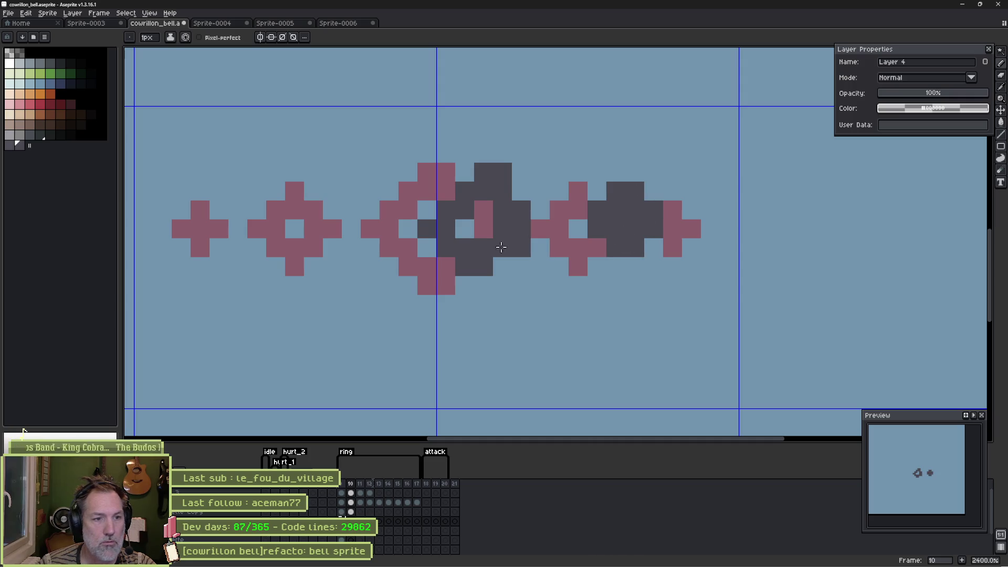
click(301, 228)
mouse_move(303, 227)
mouse_down()
mouse_move(357, 194)
mouse_move(358, 241)
mouse_up()
click(242, 230)
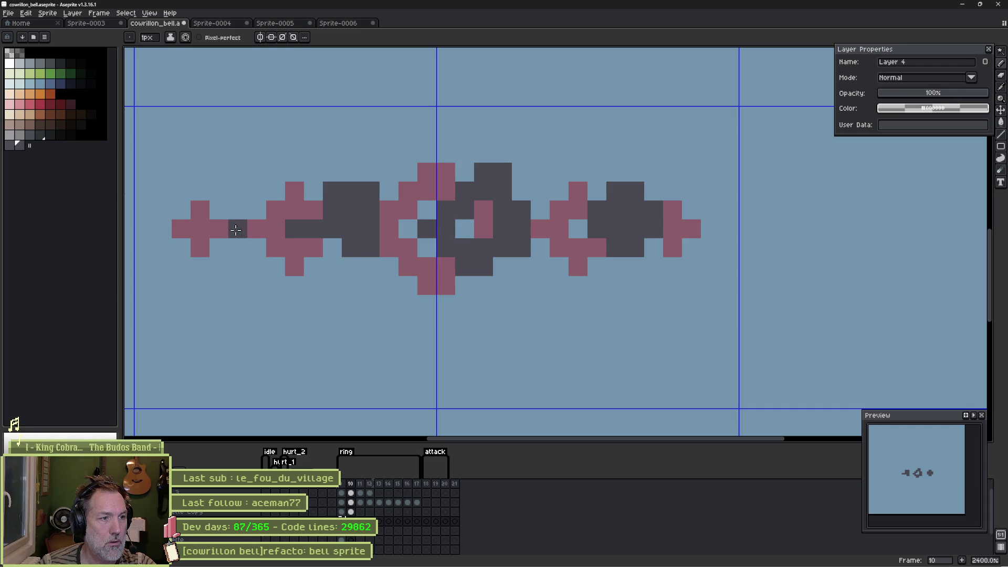
mouse_move(218, 229)
mouse_down()
mouse_move(236, 207)
mouse_move(251, 221)
mouse_up()
click(252, 245)
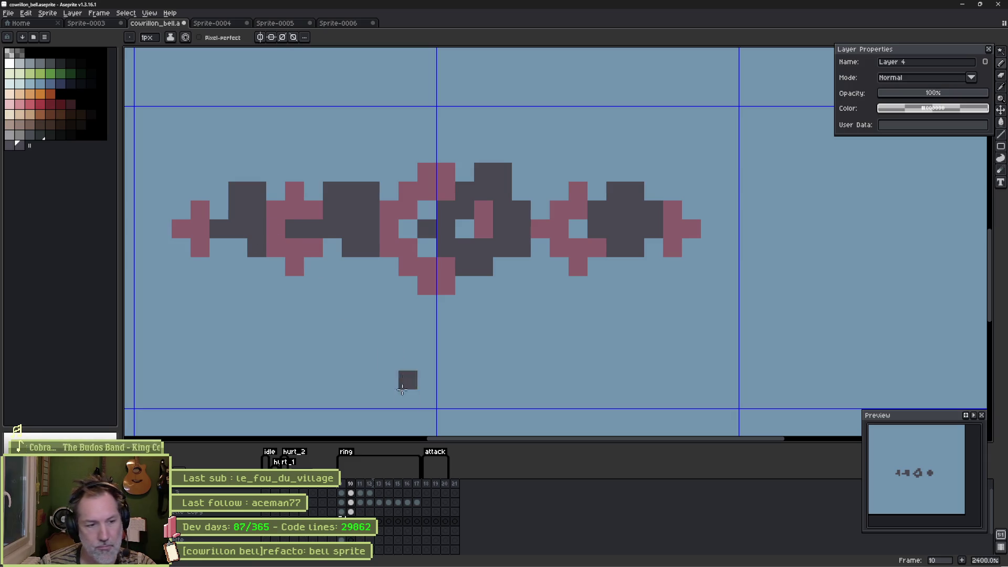
Step: Flip back and forth between frames 9 and 10 to compare the shifted ornaments
click(343, 488)
click(351, 488)
click(346, 488)
key(Right)
key(Left)
key(Right)
key(Left)
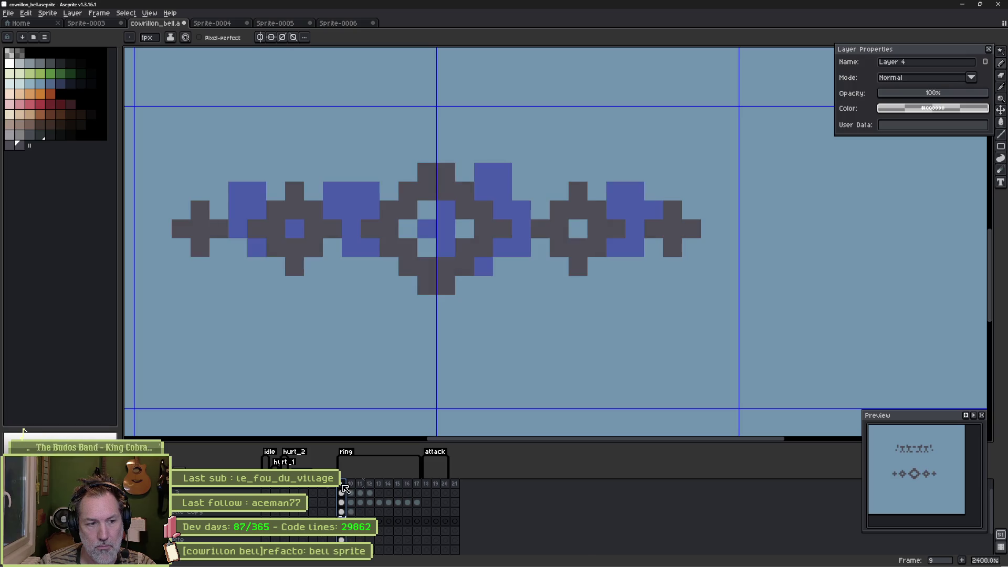
scroll(461, 162, down, 1)
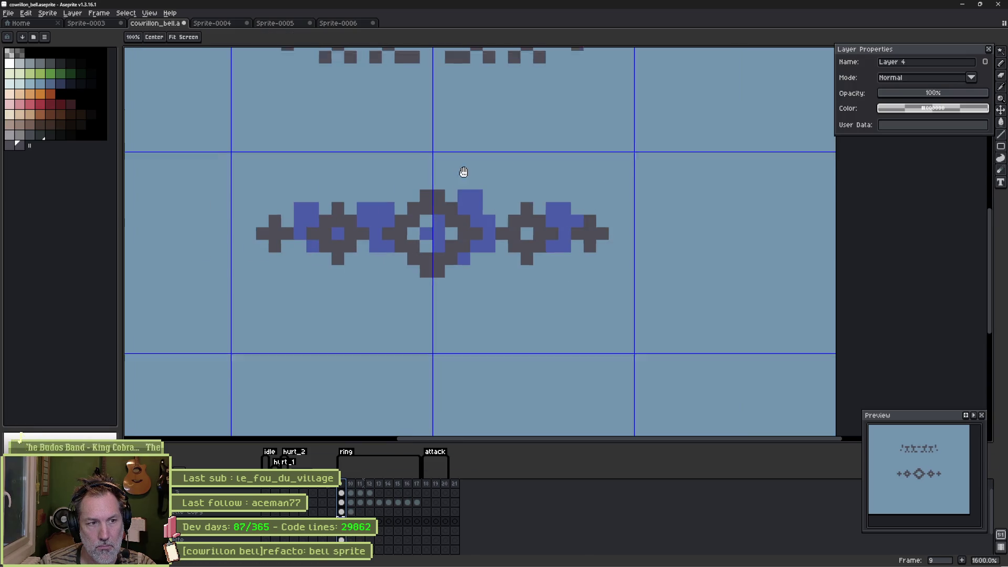
scroll(441, 259, up, 3)
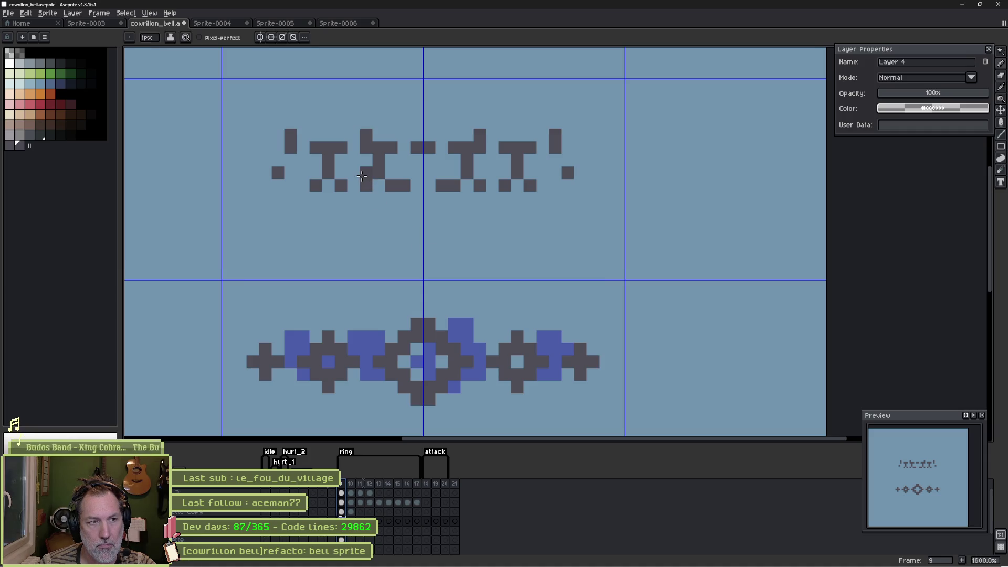
Step: Erase the stray upper row of small dark ornament marks with a large eraser
key(e)
mouse_move(321, 168)
mouse_down()
mouse_move(358, 157)
mouse_move(517, 219)
mouse_up()
scroll(448, 215, down, 3)
scroll(448, 236, up, 2)
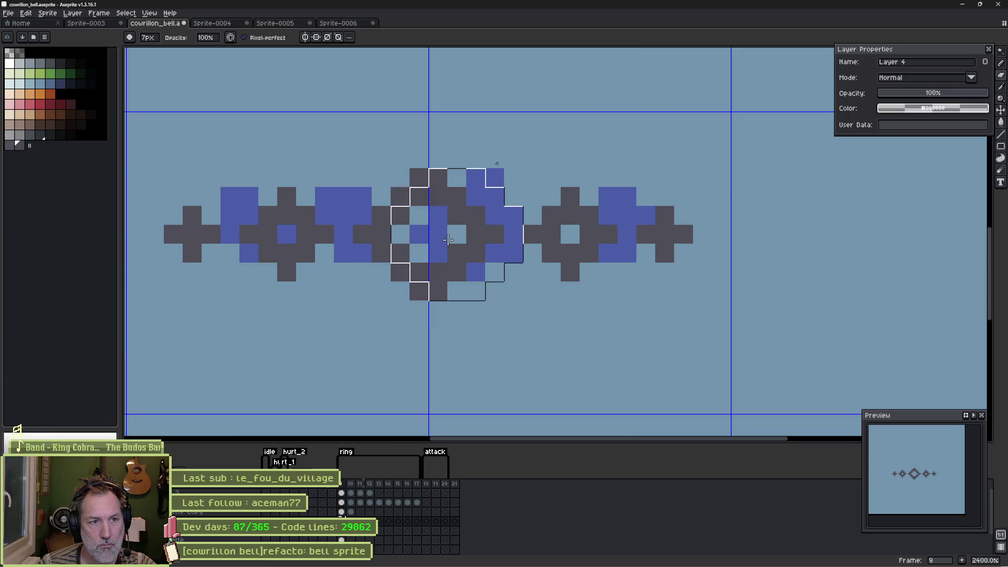
key(Right)
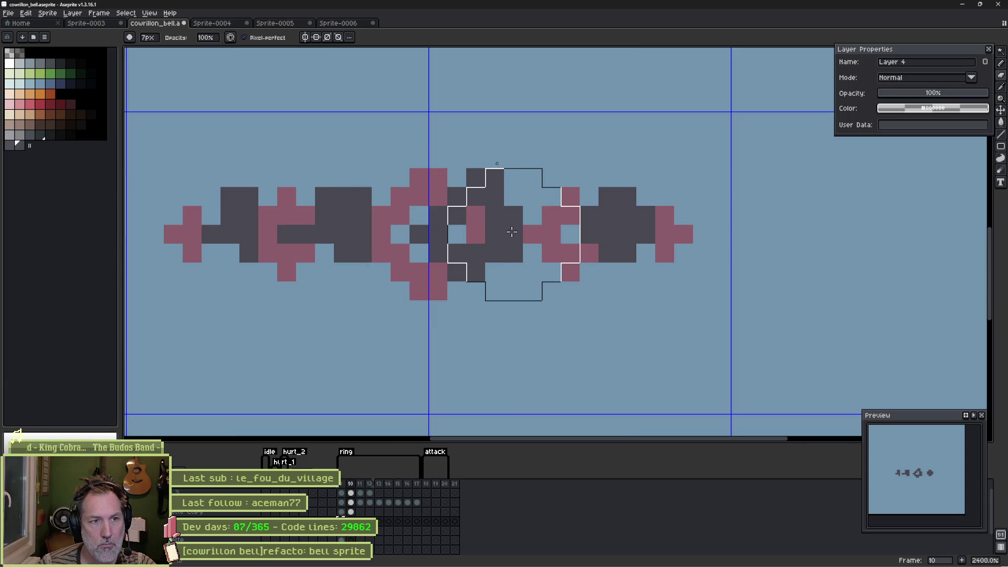
Step: Add dark grey pixels to the right cross, the ornament and beside the middle ring on frame 10
key(b)
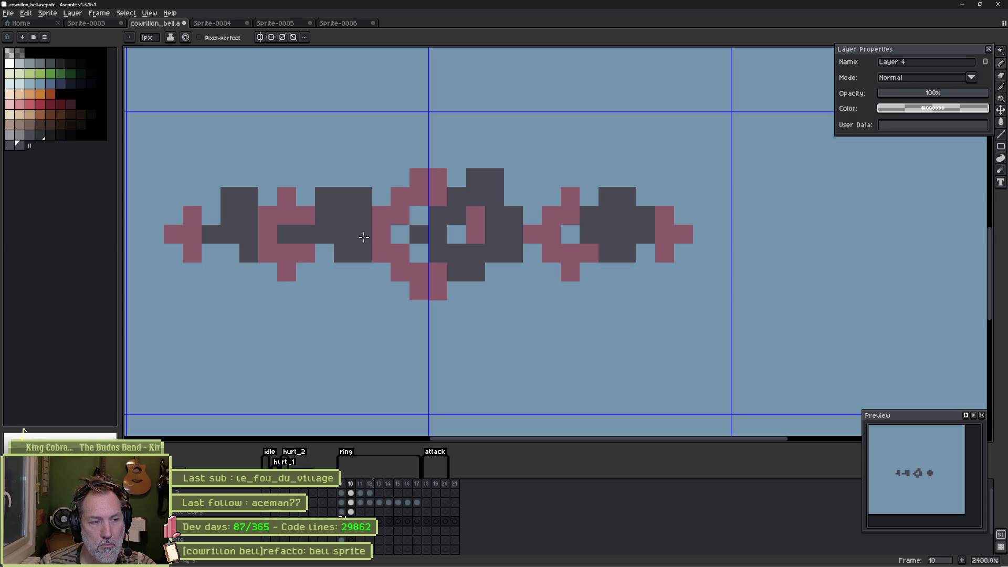
key(Left)
key(Right)
click(407, 251)
key(Left)
key(Right)
key(Left)
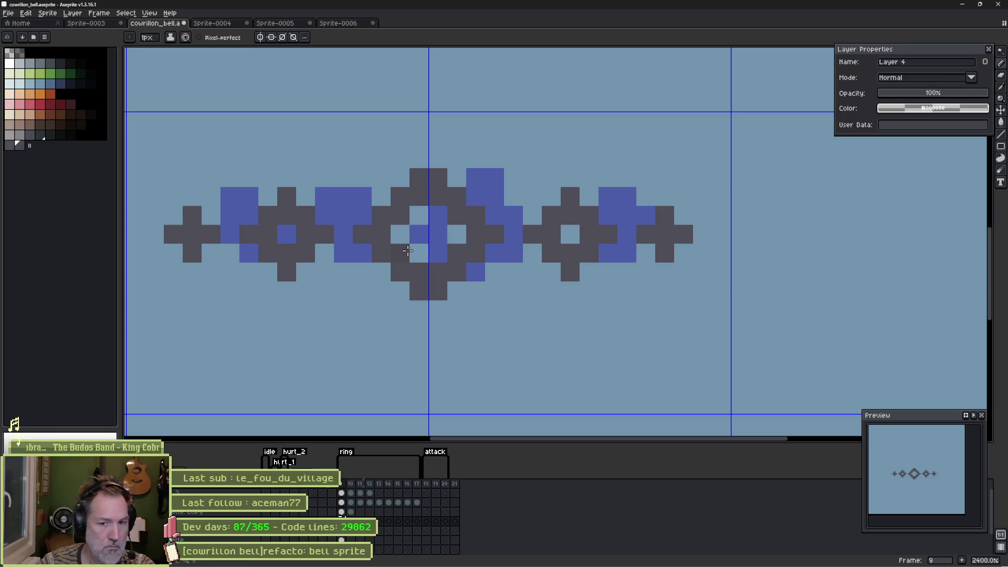
key(Right)
click(454, 213)
key(Left)
key(Right)
click(524, 236)
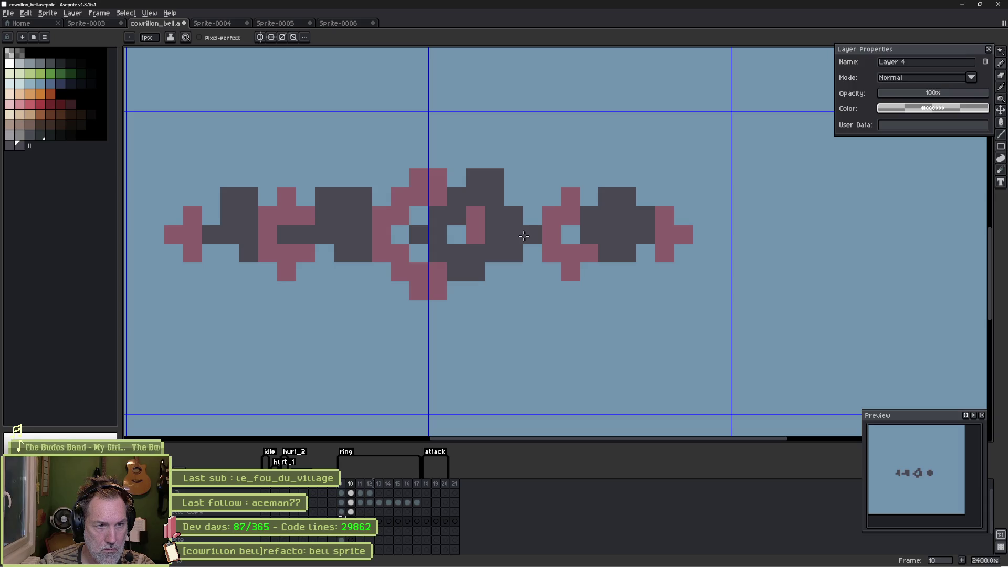
Step: Add dark grey pixels beneath the centre ring on frame 10, checking against frame 9
key(Left)
key(Right)
key(Left)
key(Right)
click(493, 271)
click(491, 285)
click(476, 290)
click(529, 272)
key(Left)
key(Right)
Step: Remove extra dark pixels around and under the centre ring on frame 10
key(ctrl+z)
key(e)
click(495, 242)
click(482, 252)
key(Left)
key(Right)
key(Left)
key(Right)
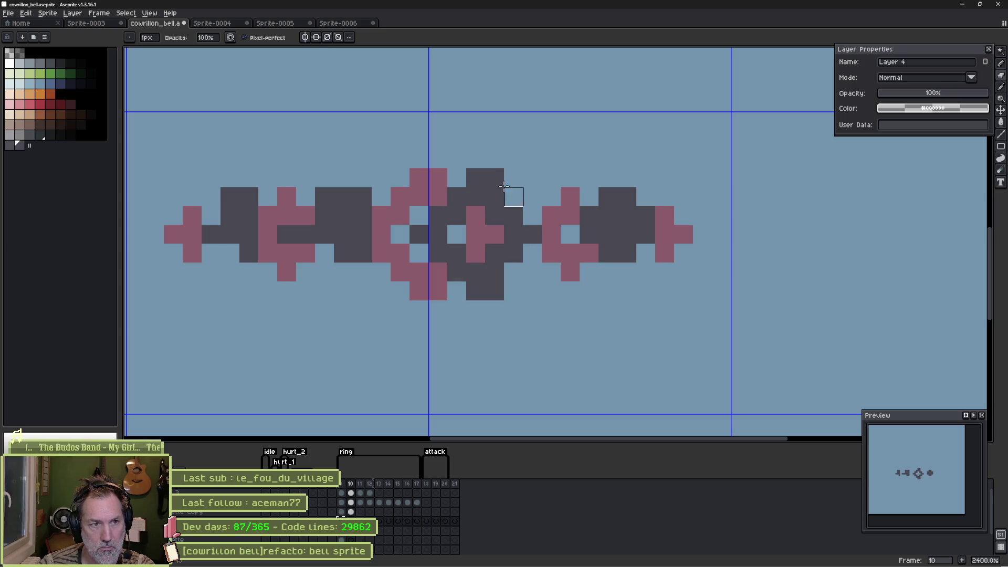
click(494, 291)
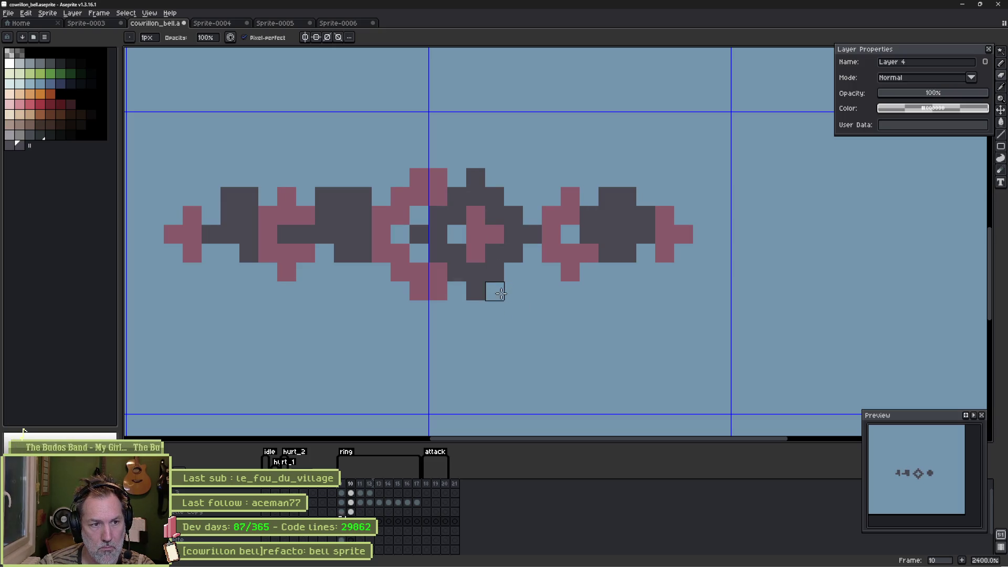
Step: Check the rotation between frames 9 and 10, then restore the two erased pixels
key(Left)
key(Right)
key(Left)
key(Right)
key(Left)
key(Right)
key(Left)
key(Right)
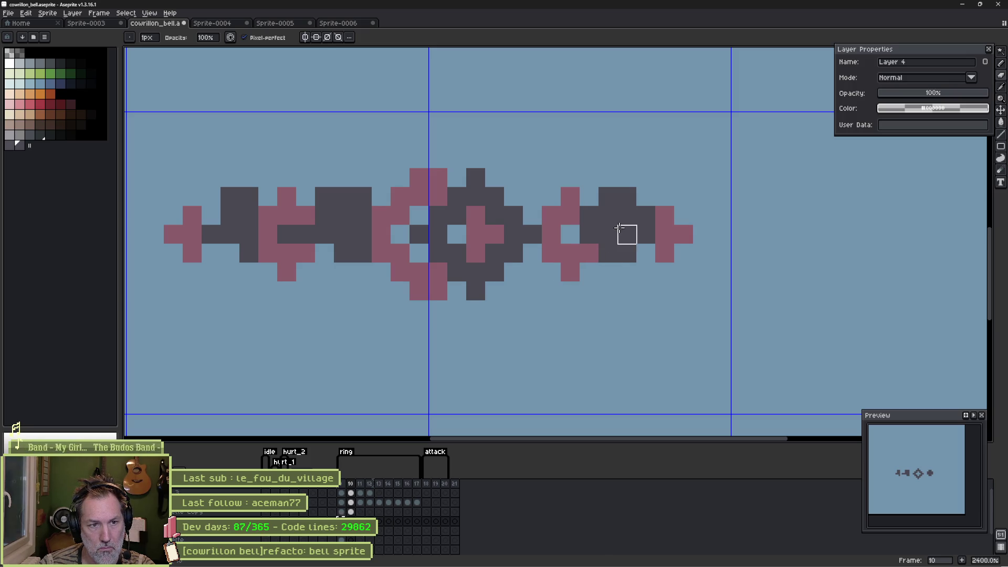
key(Left)
key(Right)
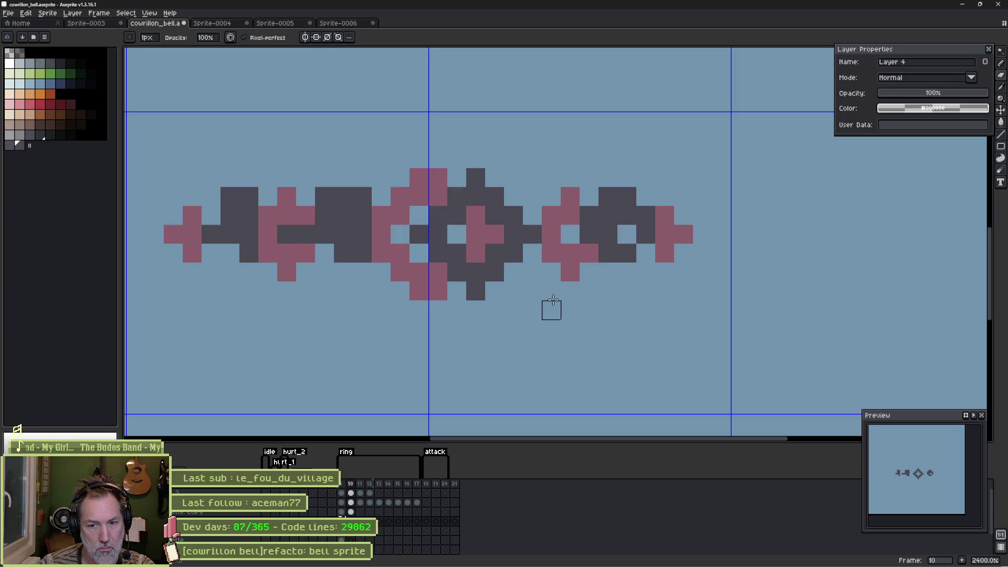
key(Left)
key(Right)
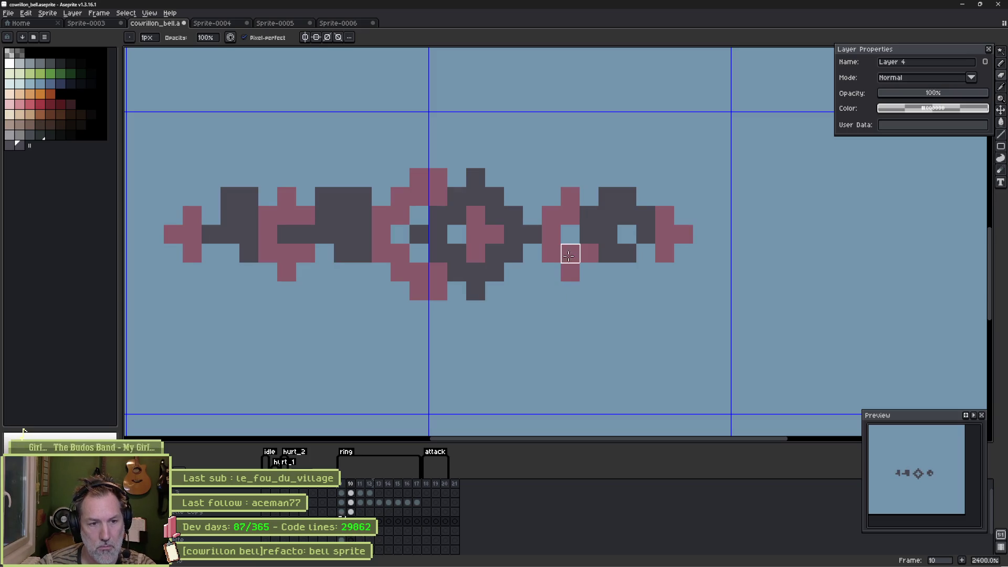
key(ctrl+z)
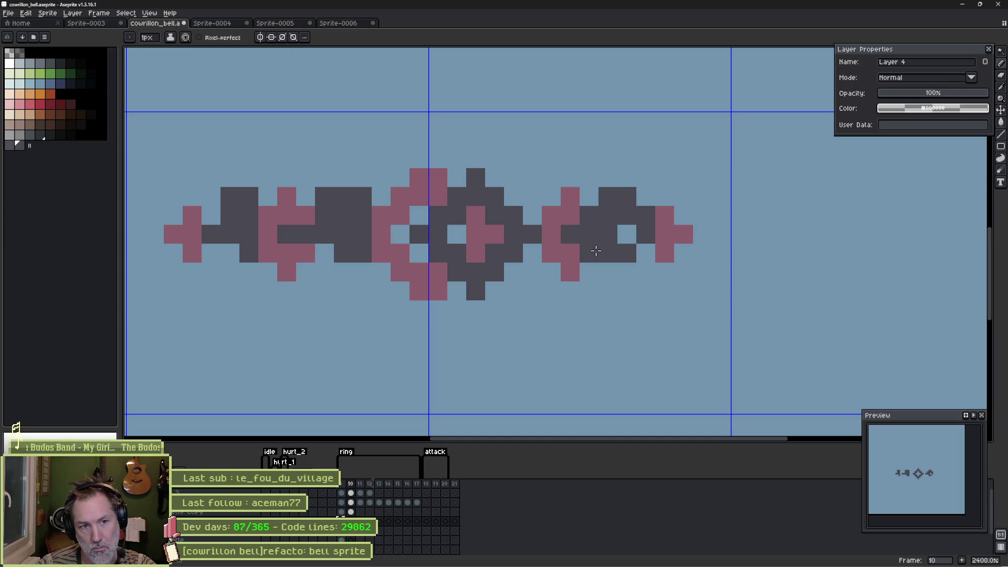
Step: Tidy the right-hand stud on frame 10, adding and erasing dark pixels at its top and bottom
key(e)
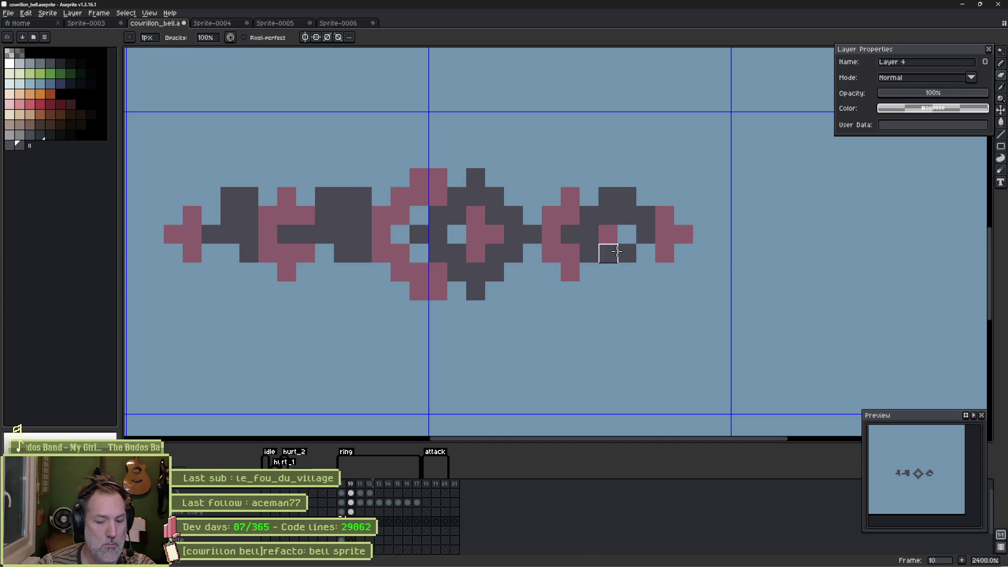
key(b)
click(627, 267)
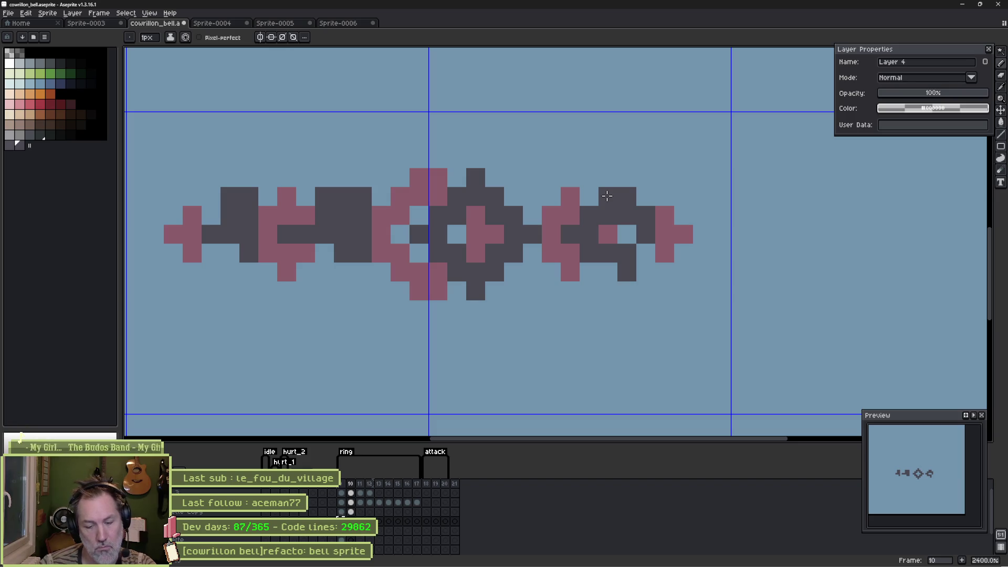
key(e)
click(634, 278)
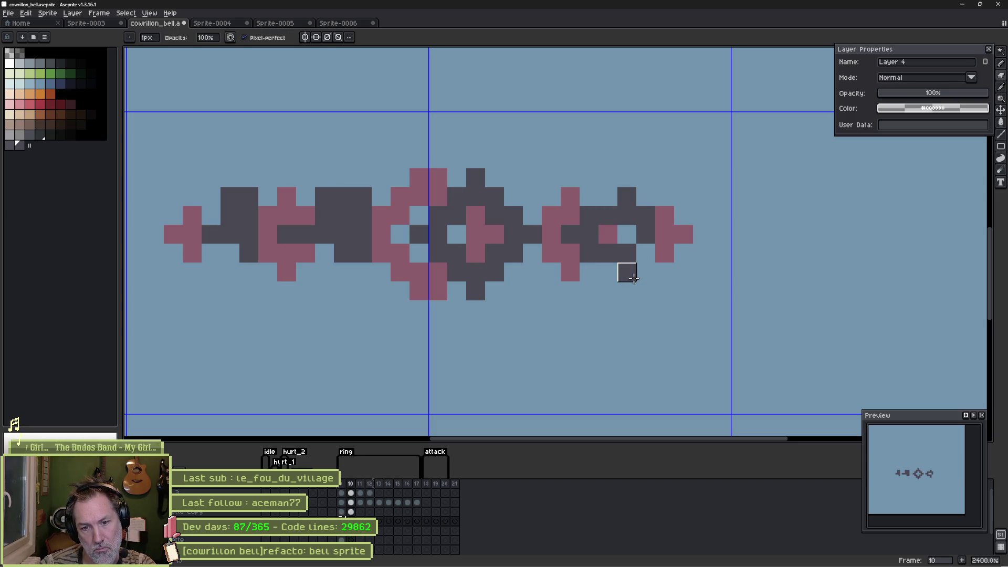
click(627, 234)
key(b)
click(608, 196)
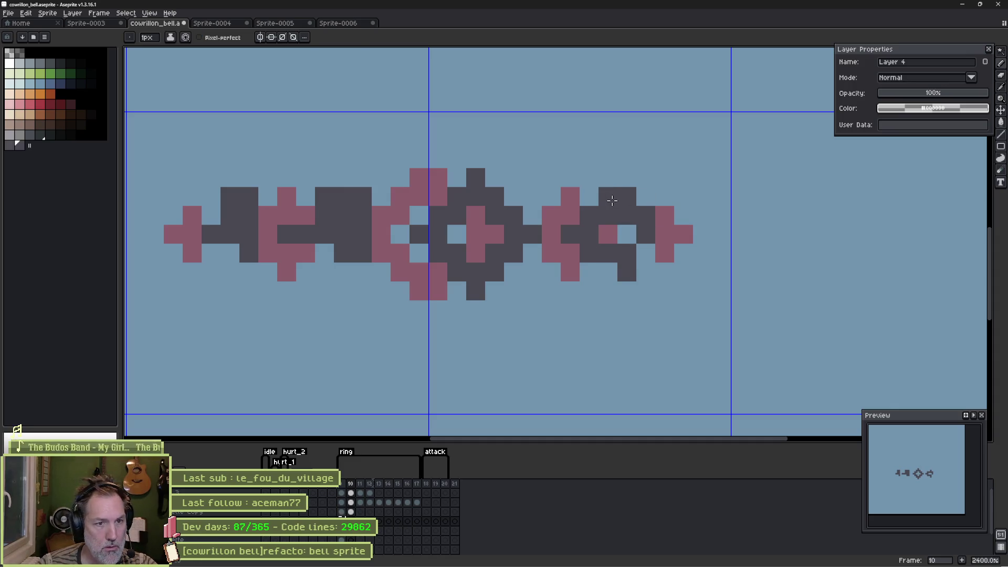
click(688, 288)
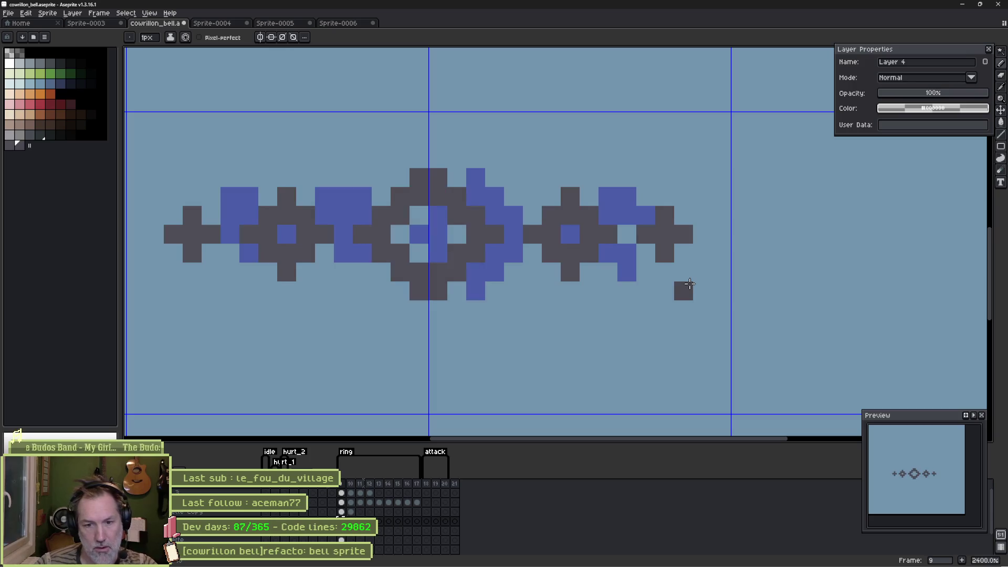
Step: On frame 11, pencil a small dark block at the right-hand stud
key(.)
right_click(688, 288)
click(659, 236)
click(683, 234)
click(663, 234)
click(626, 234)
click(646, 215)
click(664, 253)
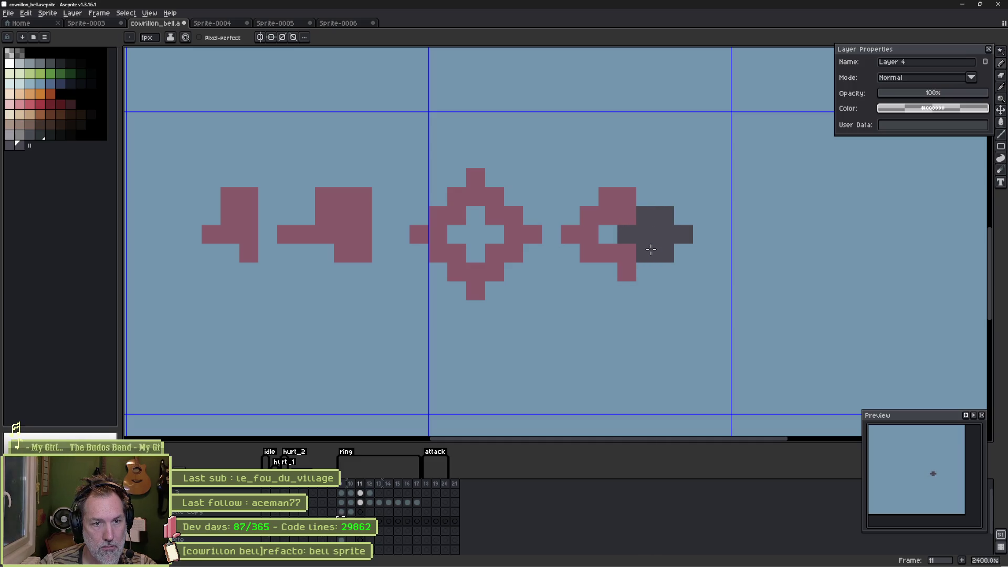
Step: Paint a dark stud between the pink ring and the right shape on frame 11
key(comma)
key(comma)
key(period)
key(period)
key(comma)
key(comma)
key(period)
key(period)
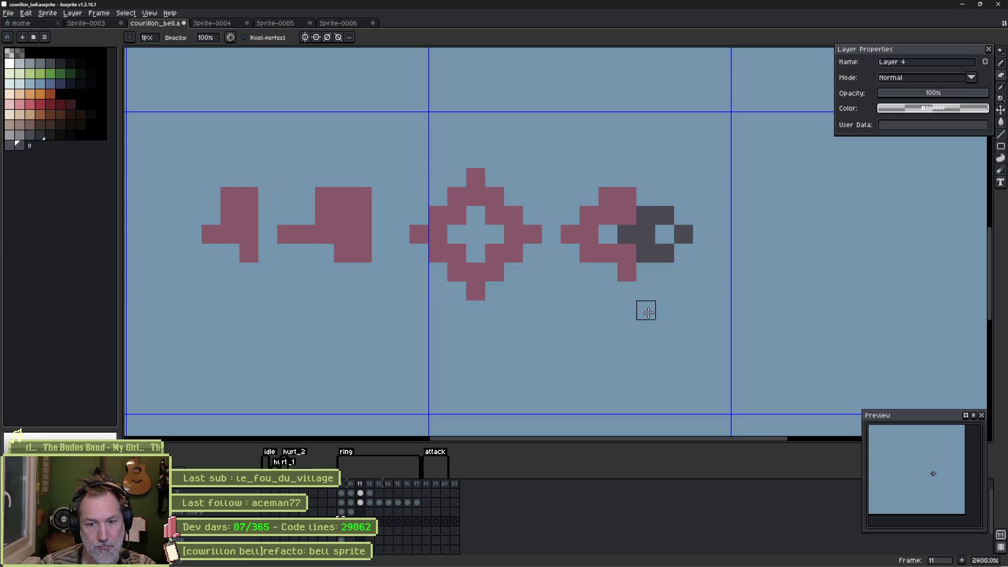
click(514, 235)
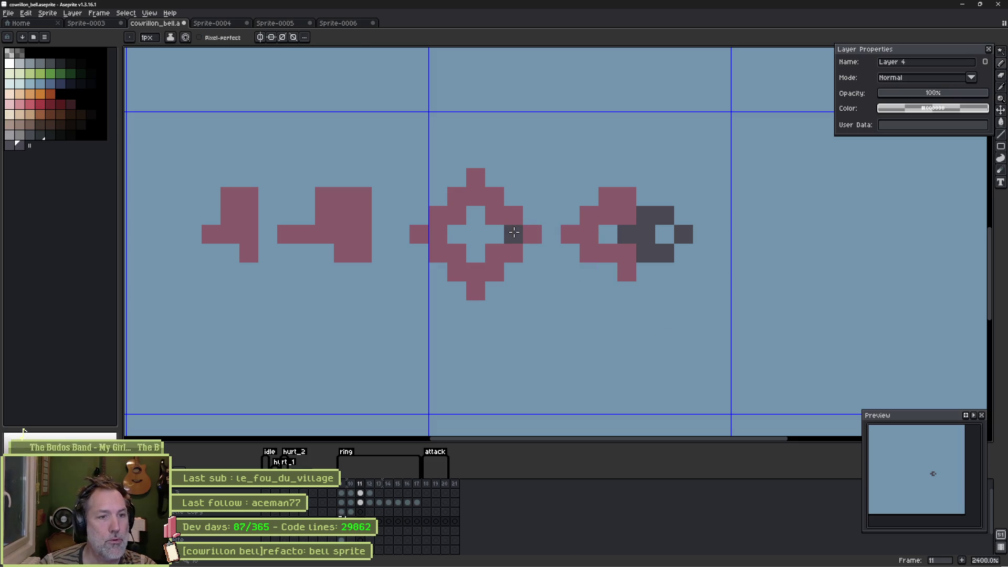
mouse_move(551, 197)
mouse_down()
mouse_move(552, 215)
mouse_move(533, 216)
mouse_move(571, 223)
mouse_move(551, 254)
mouse_move(570, 253)
mouse_move(549, 272)
mouse_move(561, 244)
mouse_move(584, 238)
mouse_up()
Step: Draw dark stud shapes left of centre and at the band's left end
key(e)
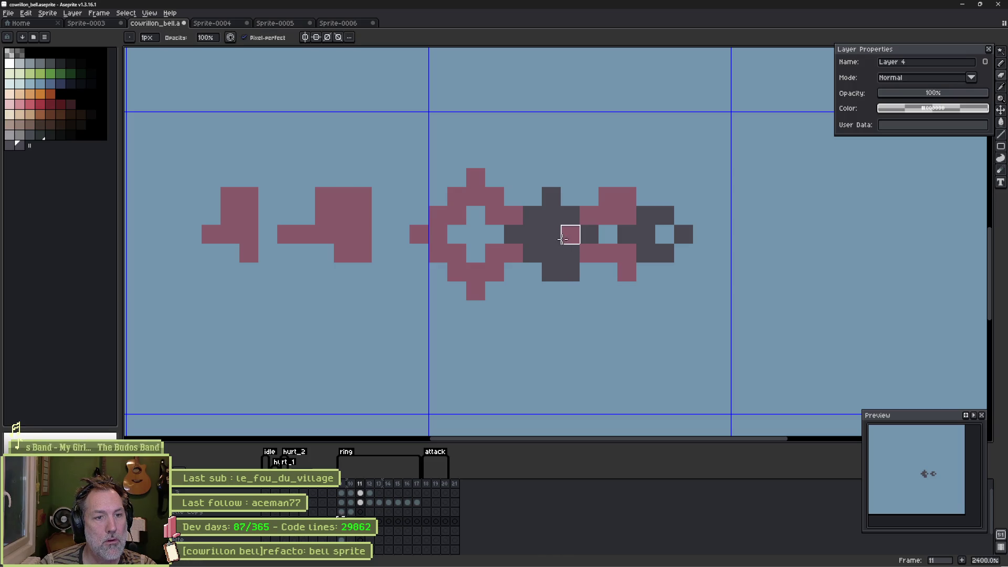
key(Return)
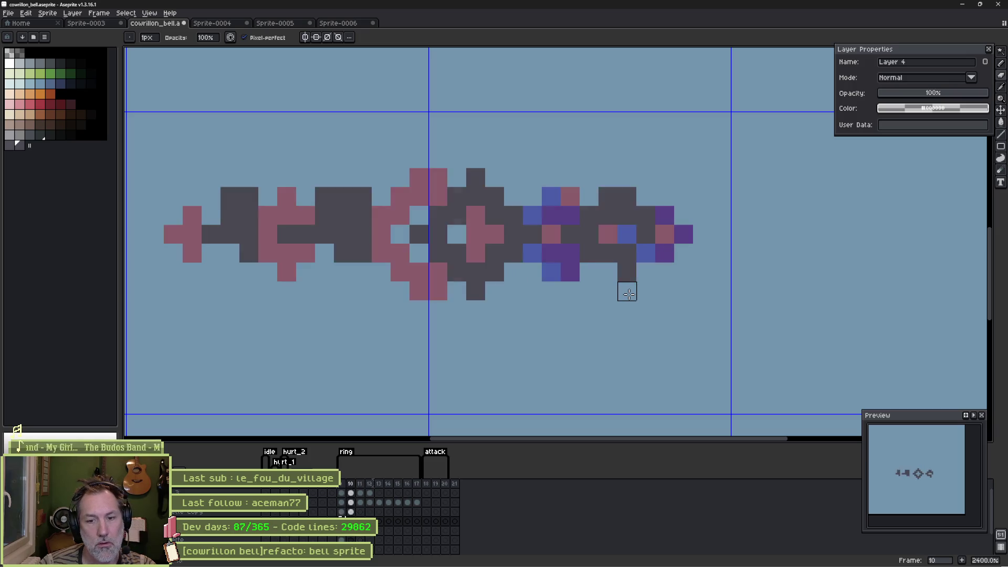
key(Return)
key(comma)
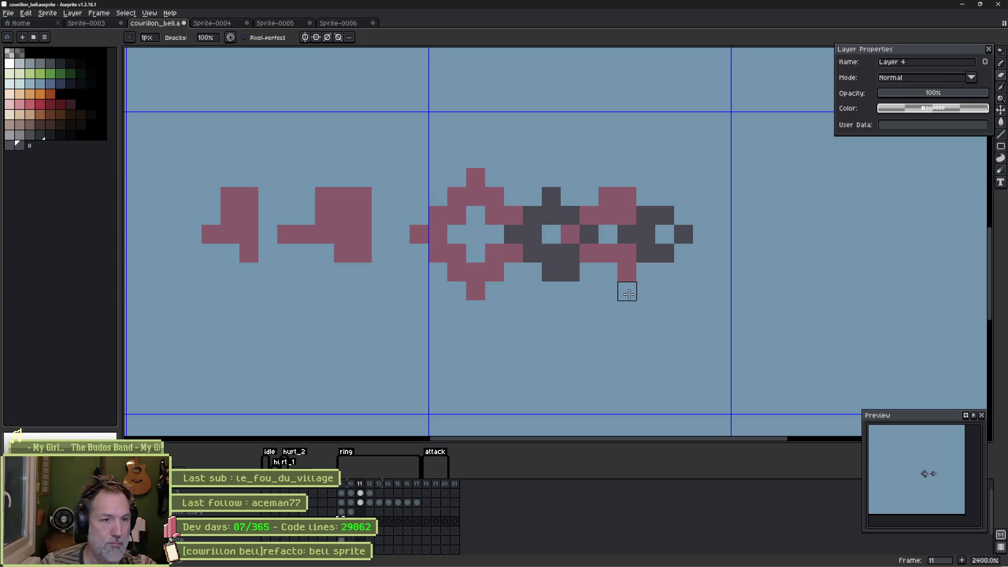
key(b)
mouse_move(409, 236)
mouse_down()
mouse_move(419, 235)
mouse_move(400, 216)
mouse_move(363, 215)
mouse_move(343, 234)
mouse_move(352, 253)
mouse_move(382, 264)
mouse_move(400, 253)
mouse_up()
mouse_move(278, 236)
mouse_down()
mouse_move(268, 236)
mouse_move(290, 211)
mouse_up()
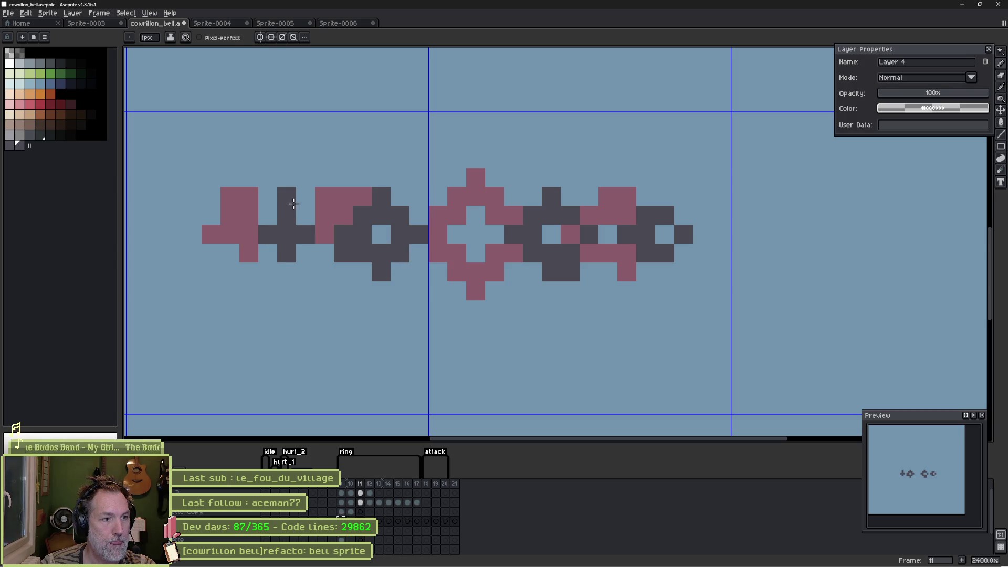
Step: Check the motion across frames 9–11, select frames 10–11, and open the ring tag properties
key(e)
key(comma)
key(comma)
key(period)
key(period)
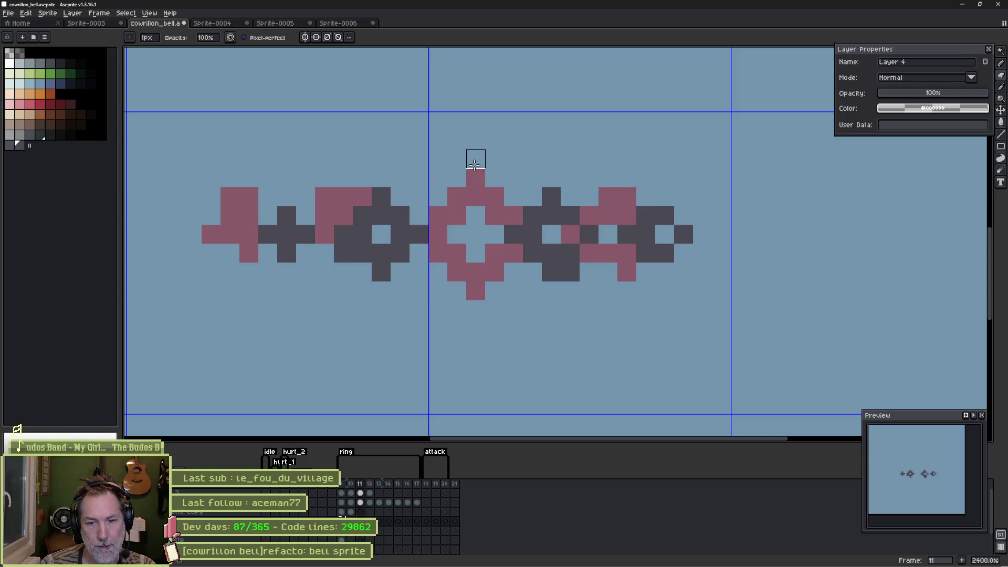
key(comma)
key(comma)
key(period)
key(period)
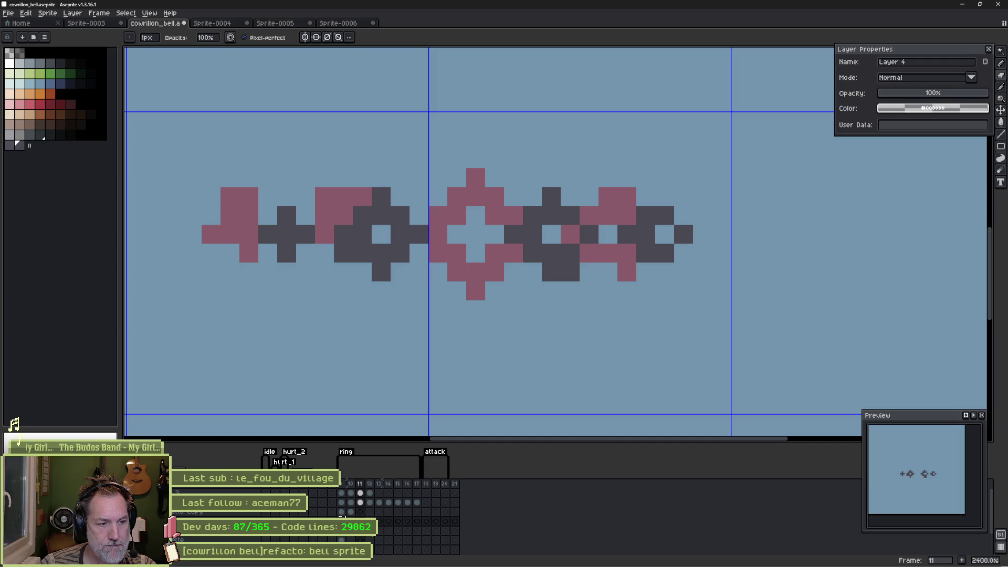
shift+click(341, 512)
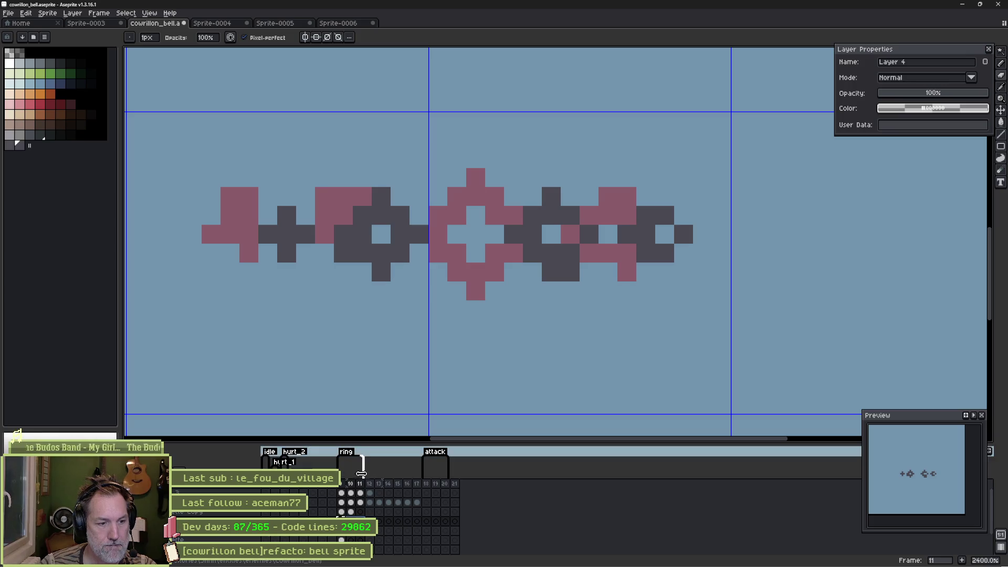
double_click(347, 452)
Step: Close the ring tag properties and play the animation to review the turn
key(Return)
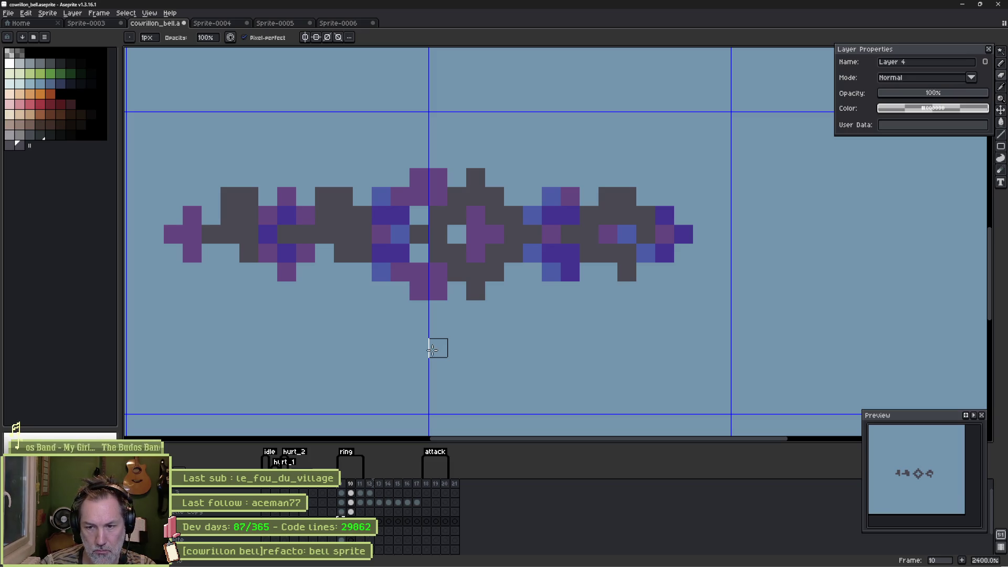
key(Return)
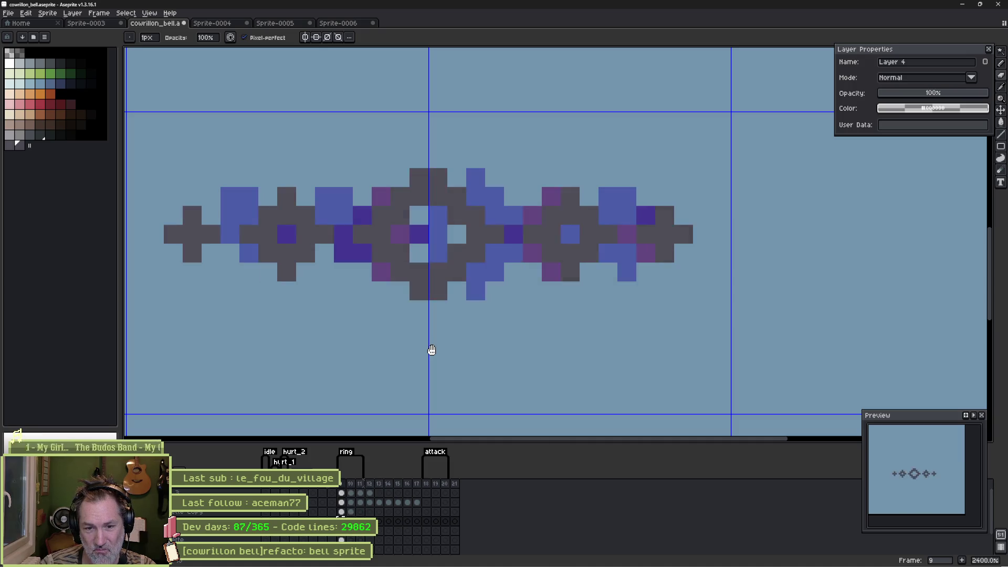
key(Return)
key(Return)
key(Return)
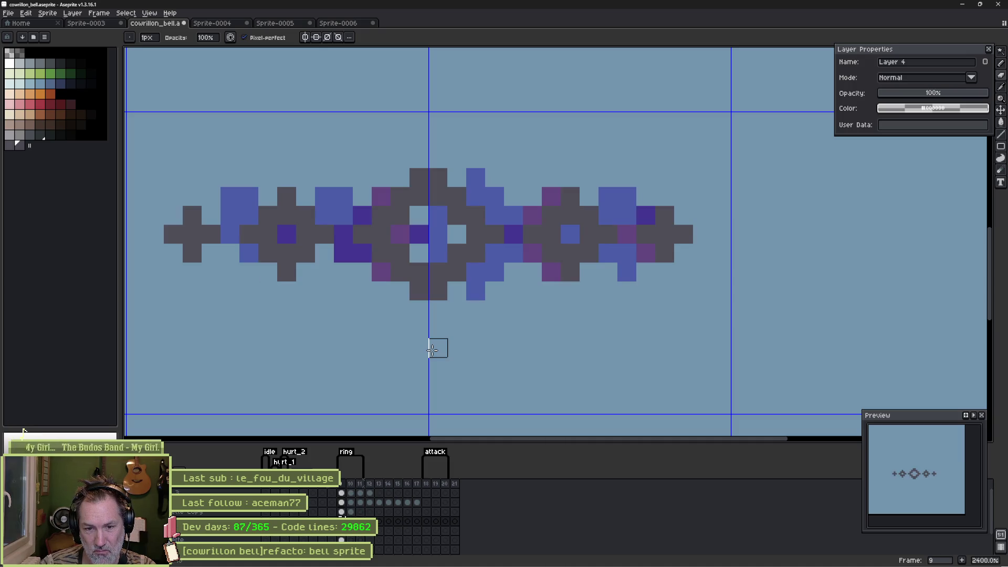
key(Right)
key(Right)
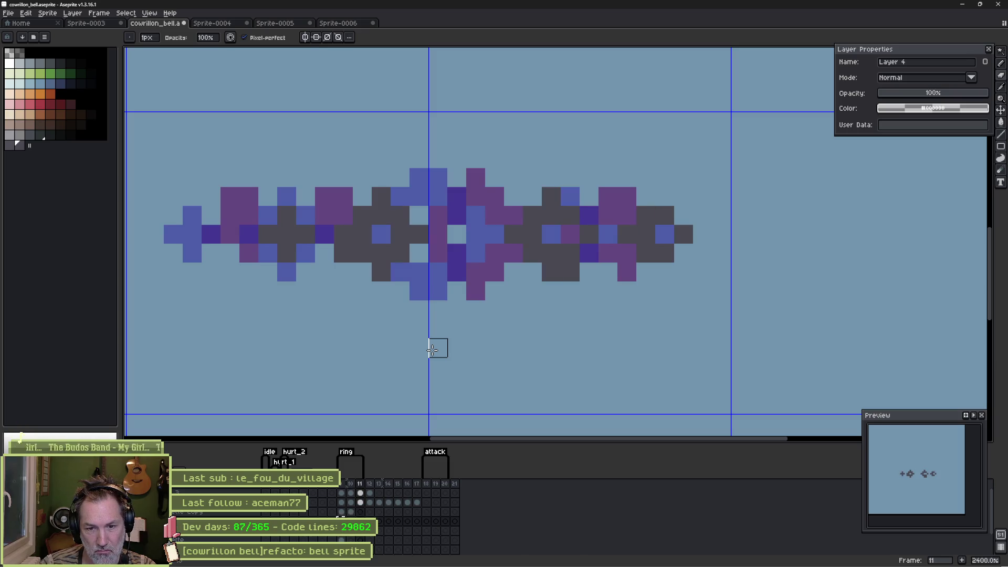
key(Return)
key(Return)
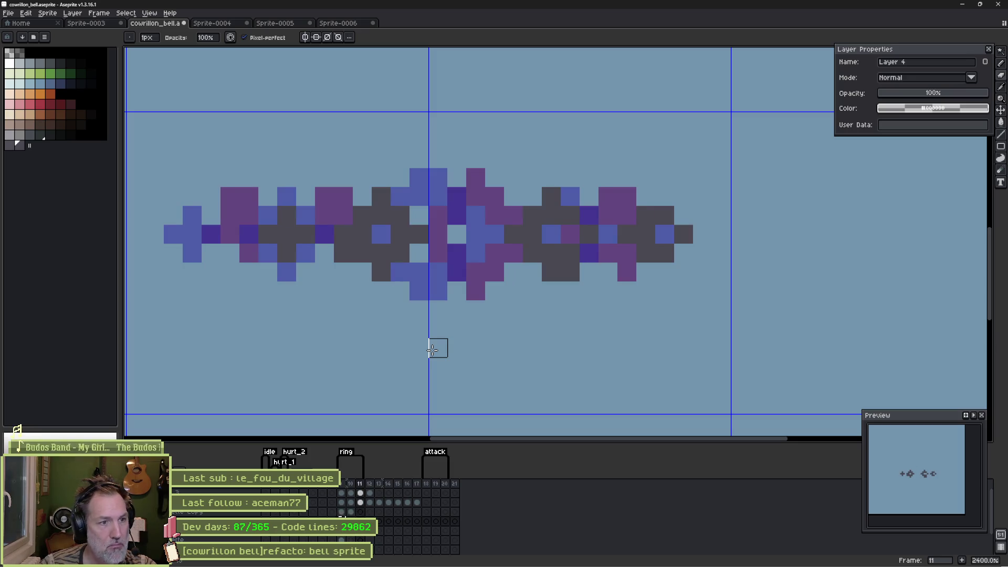
Step: Darken the stud left of the centre ring on frame 11, tidying its bottom and left edge
key(e)
mouse_move(423, 214)
mouse_down()
mouse_move(400, 198)
mouse_move(409, 218)
mouse_move(400, 270)
mouse_up()
key(b)
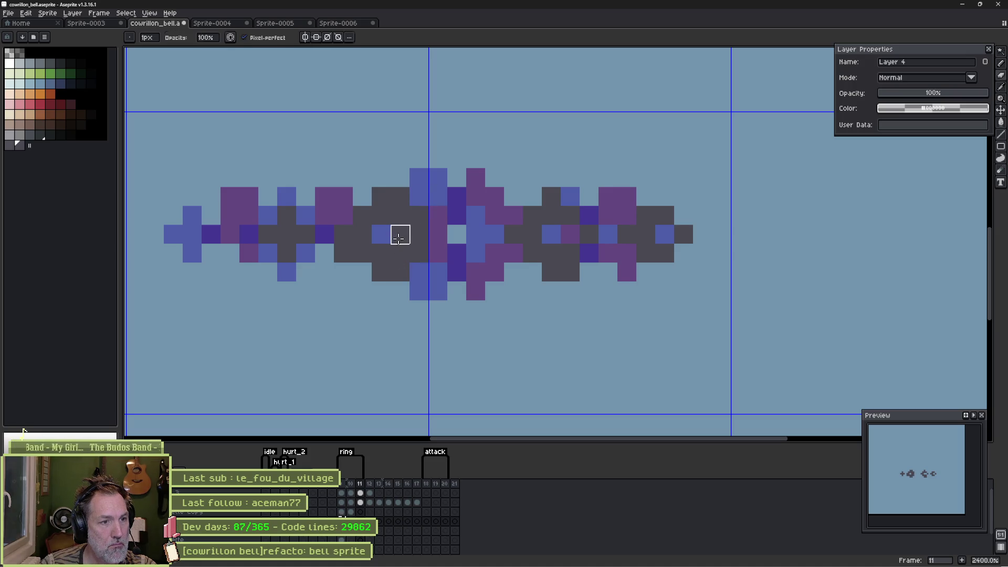
key(e)
click(400, 291)
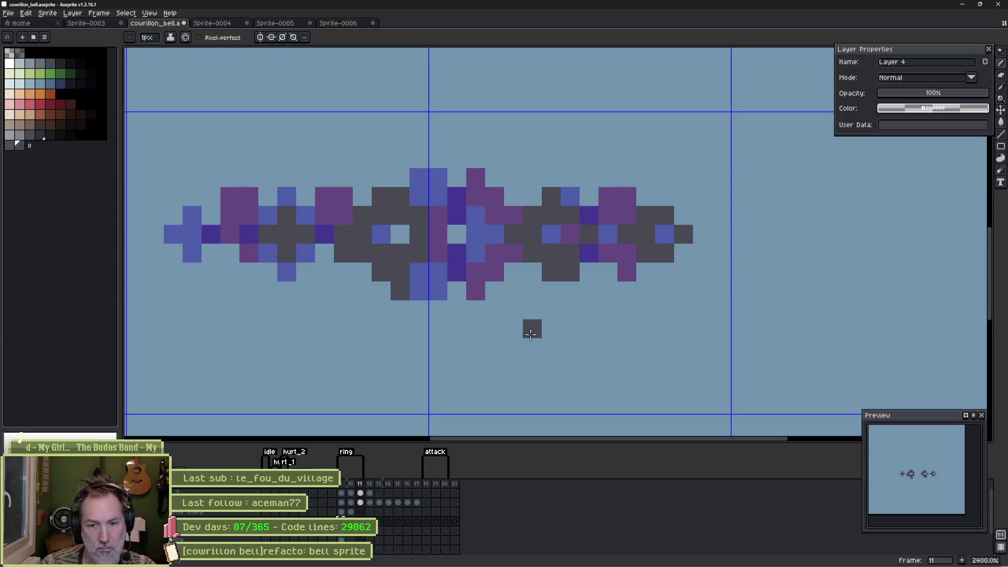
key(b)
click(343, 253)
key(e)
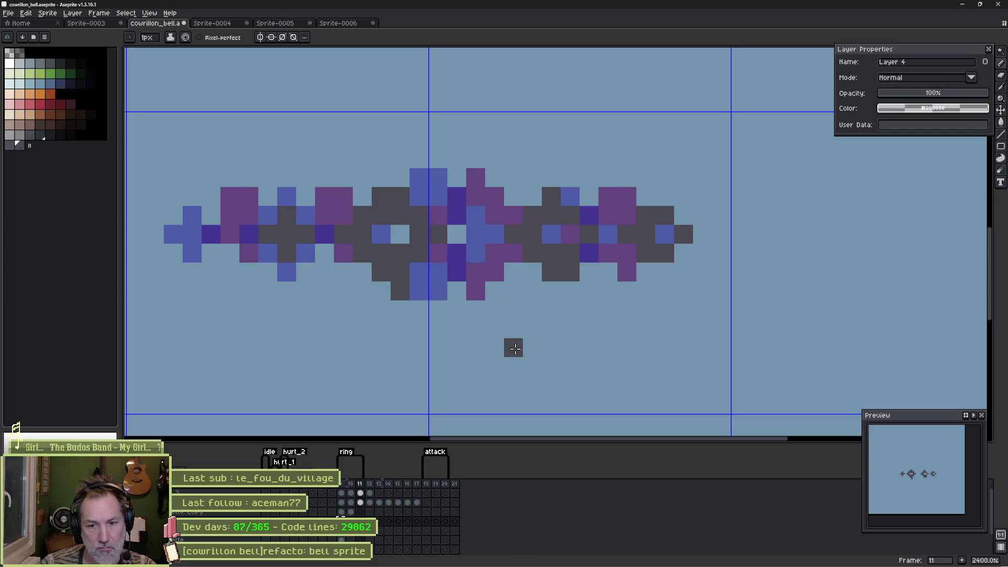
Step: Replay the animation and select the bell silhouette Copy layer cel on frame 9
key(comma)
key(comma)
key(Return)
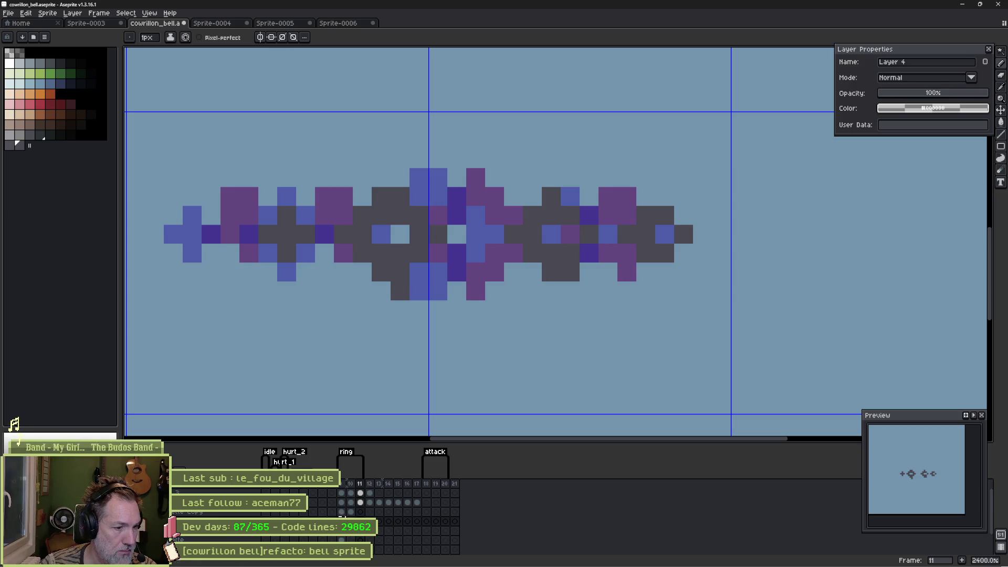
click(341, 535)
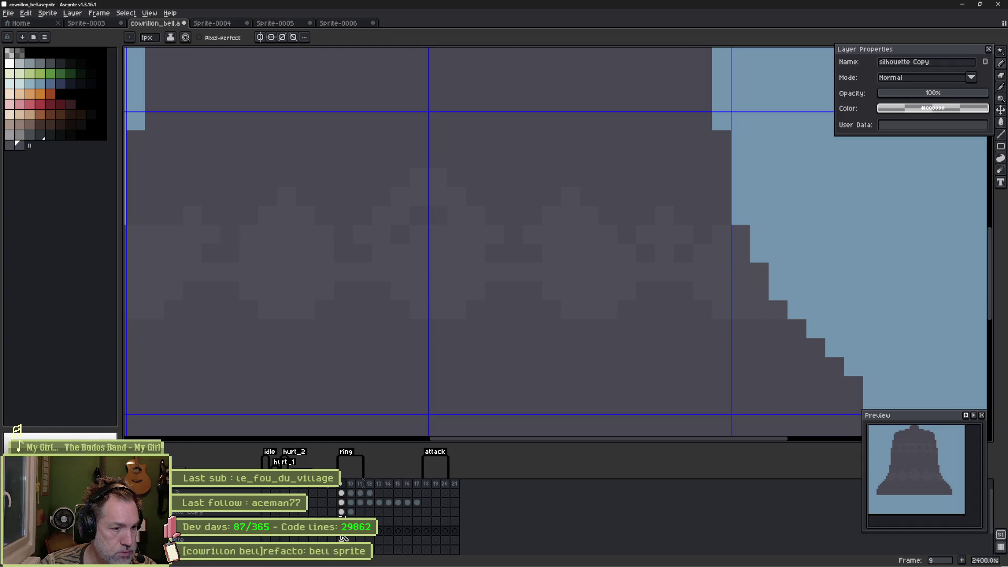
Step: Select the lighter band pixels by colour and bucket-fill them with the dark silhouette colour, non-contiguous
click(121, 559)
scroll(386, 291, down, 2)
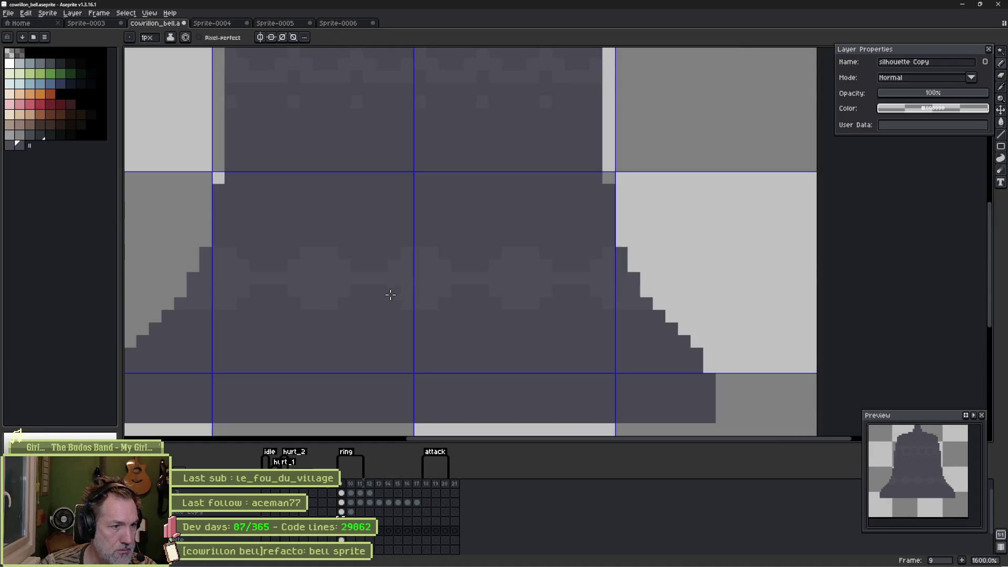
key(w)
click(335, 274)
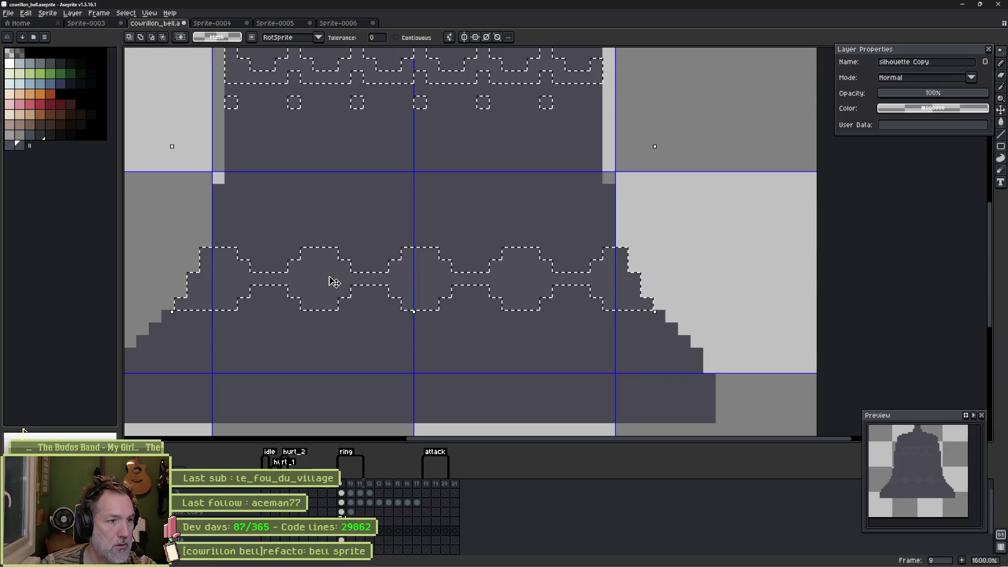
key(g)
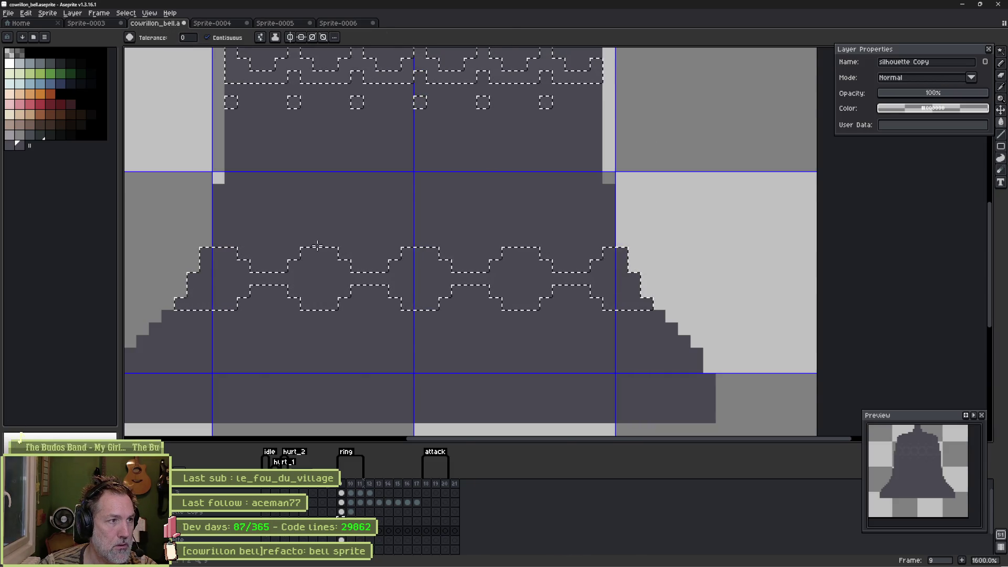
click(206, 38)
click(255, 80)
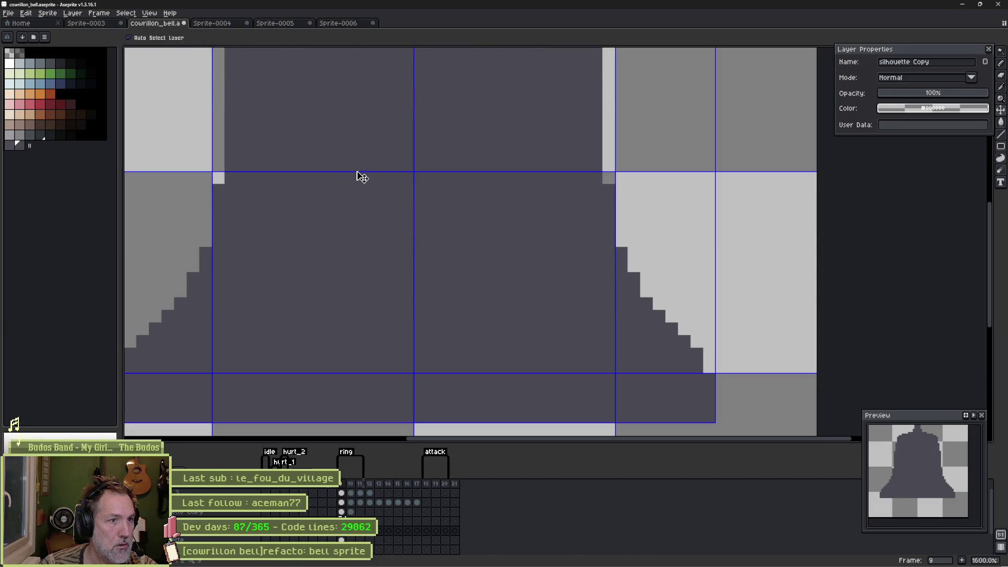
Step: Show the blue background and step through frames 9–11 on Layer 4
click(182, 539)
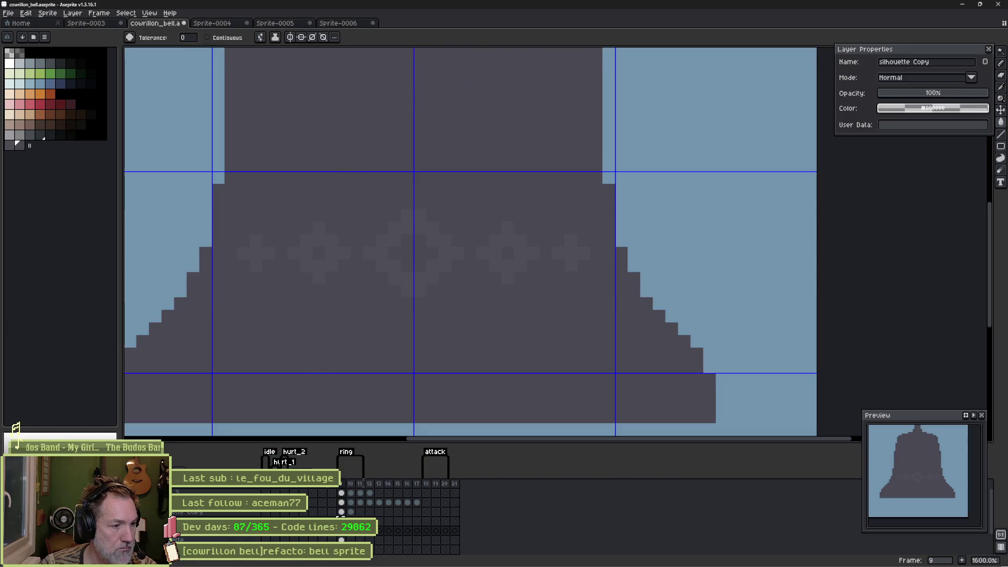
key(alt+Down)
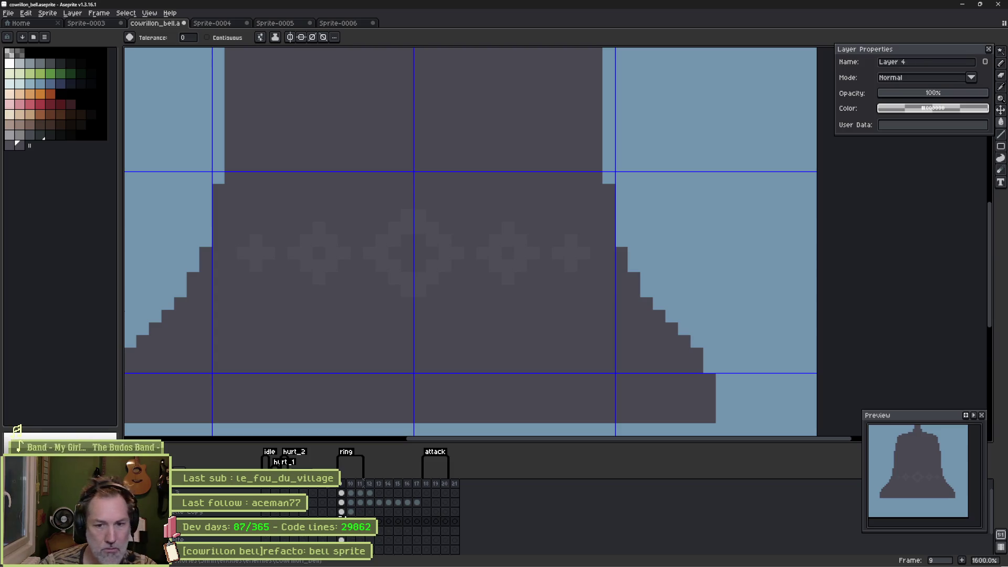
key(Right)
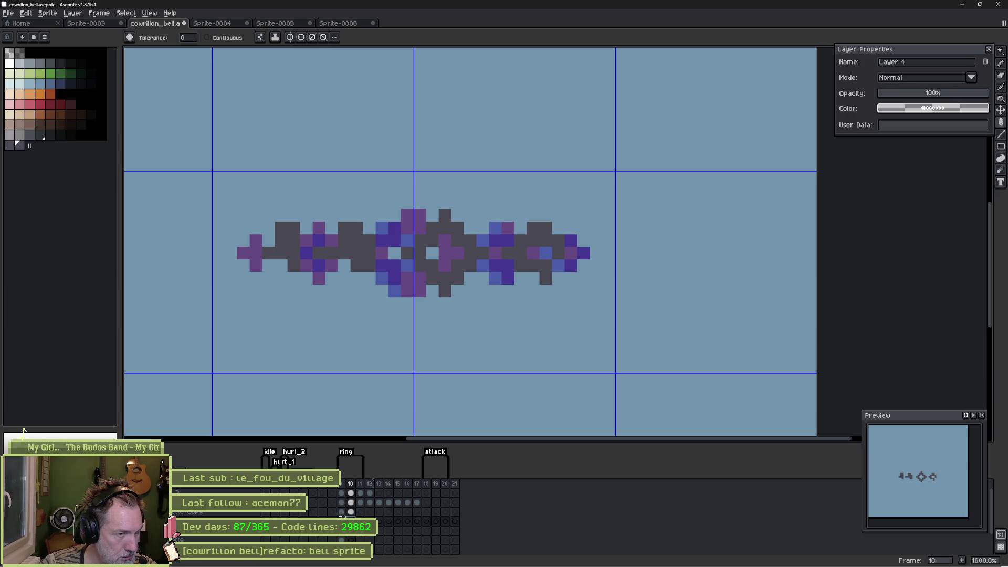
click(356, 536)
click(341, 512)
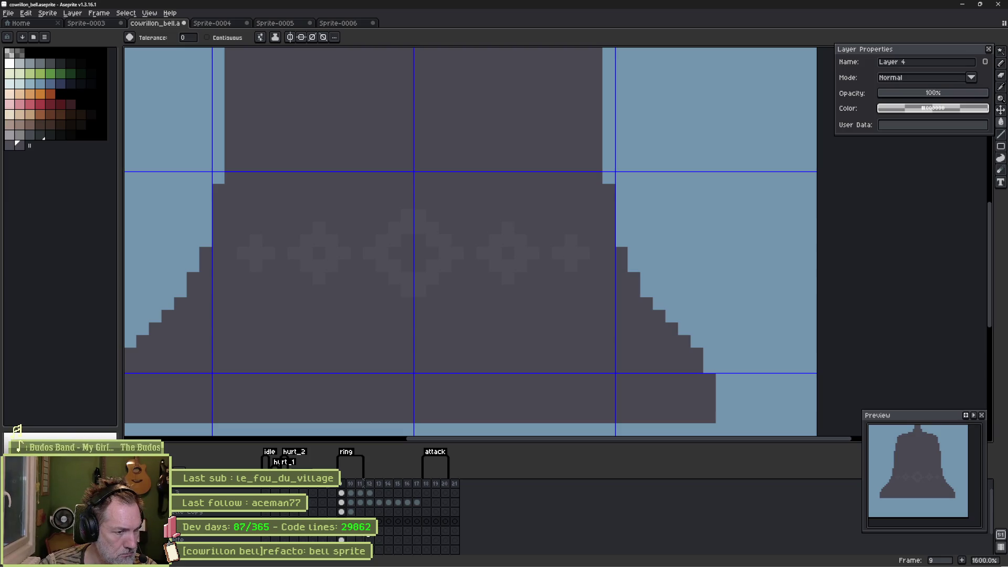
scroll(399, 511, down, 1)
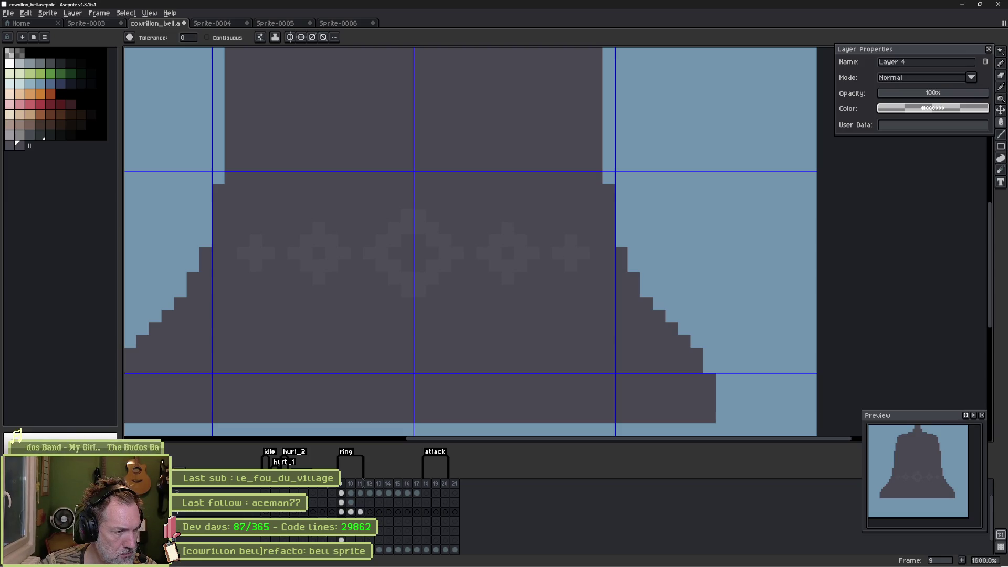
Step: Toggle the bell layers' visibility and select Layer 2–4 cels across frames 9–11
click(21, 434)
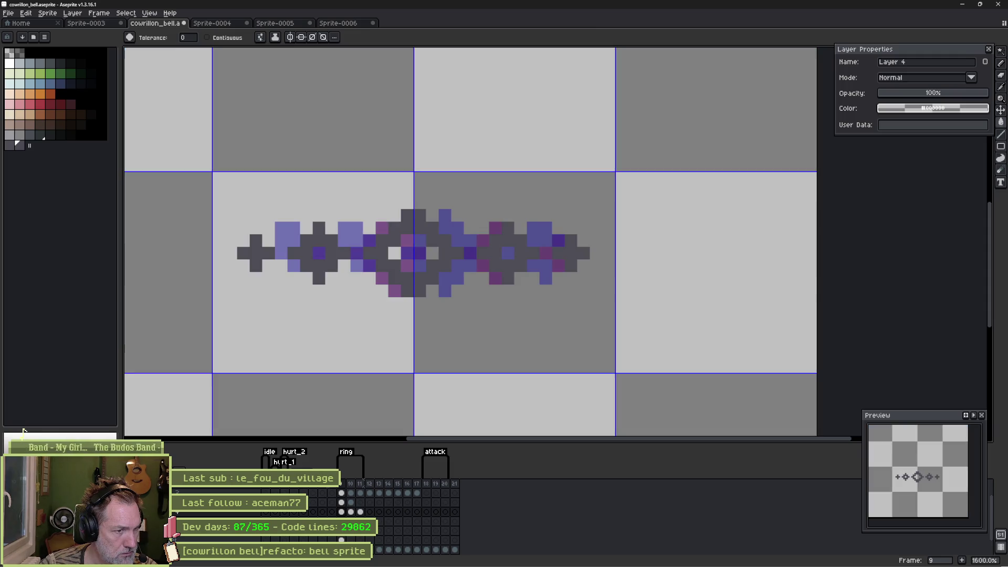
click(20, 434)
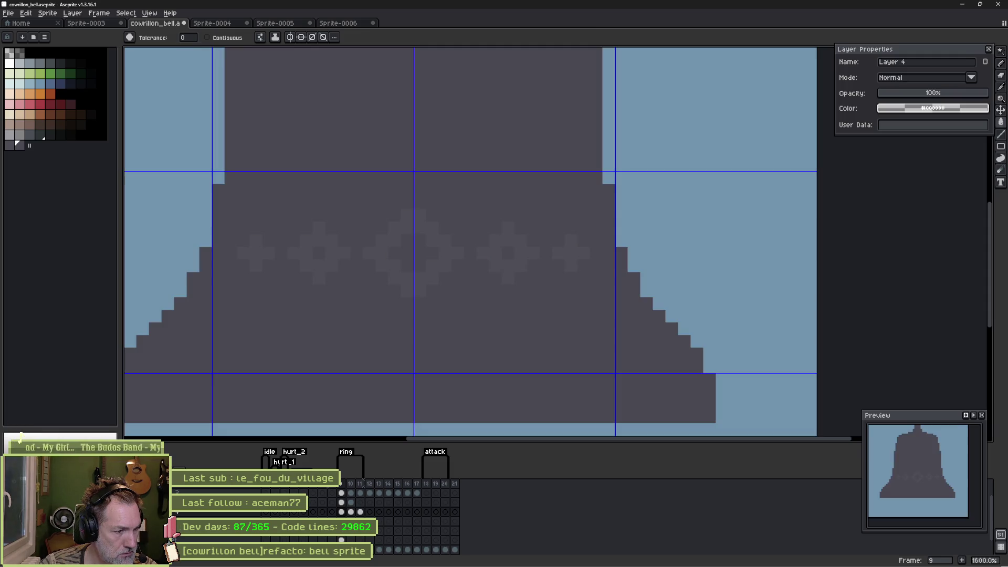
scroll(20, 434, up, 1)
scroll(315, 515, down, 2)
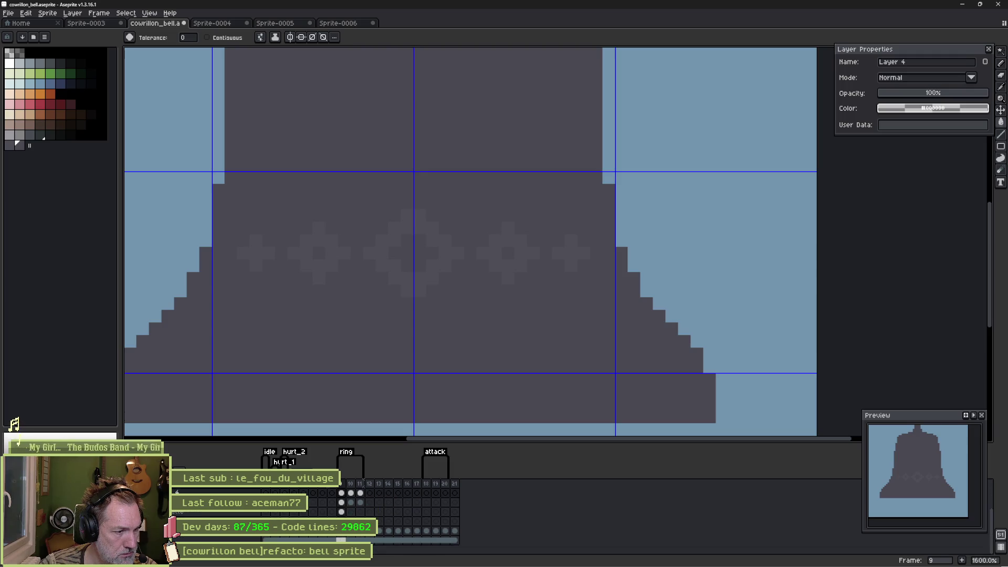
click(340, 511)
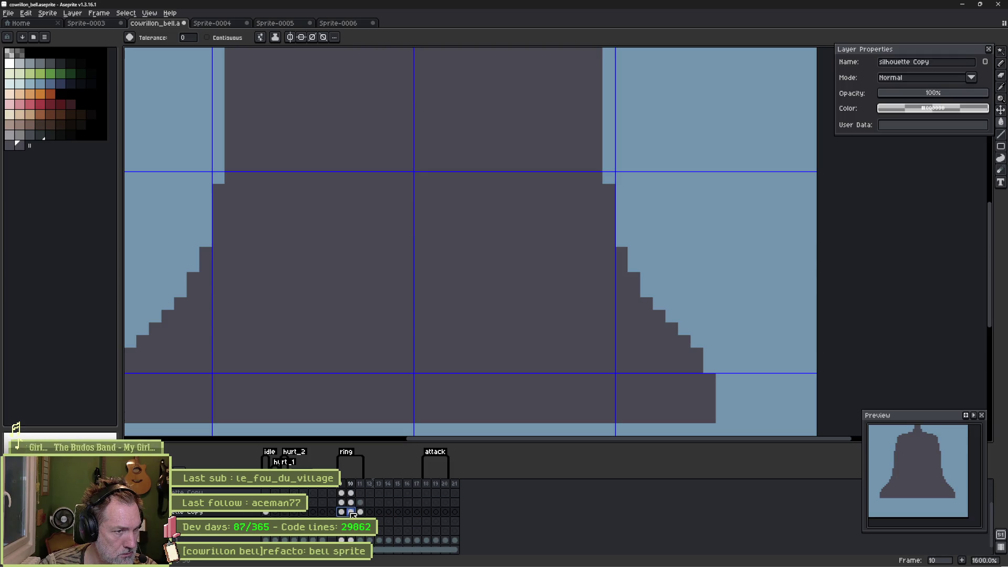
drag(341, 502, 367, 506)
click(341, 503)
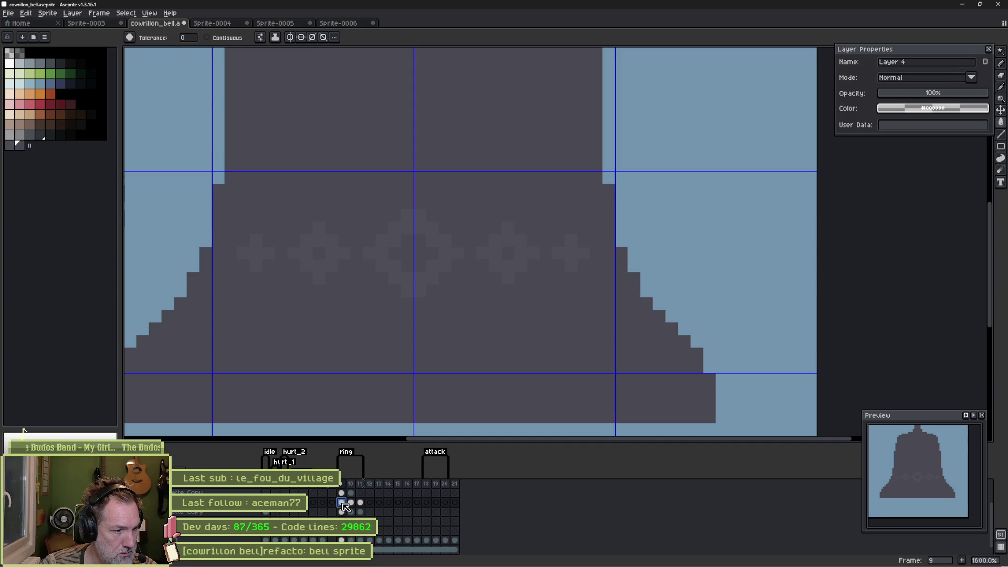
scroll(351, 536, down, 2)
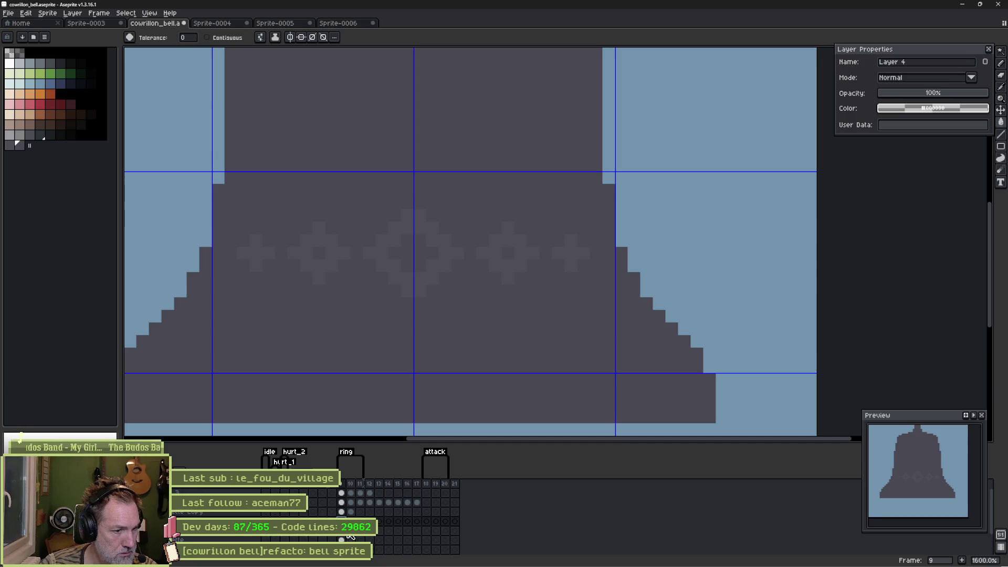
click(350, 493)
click(342, 502)
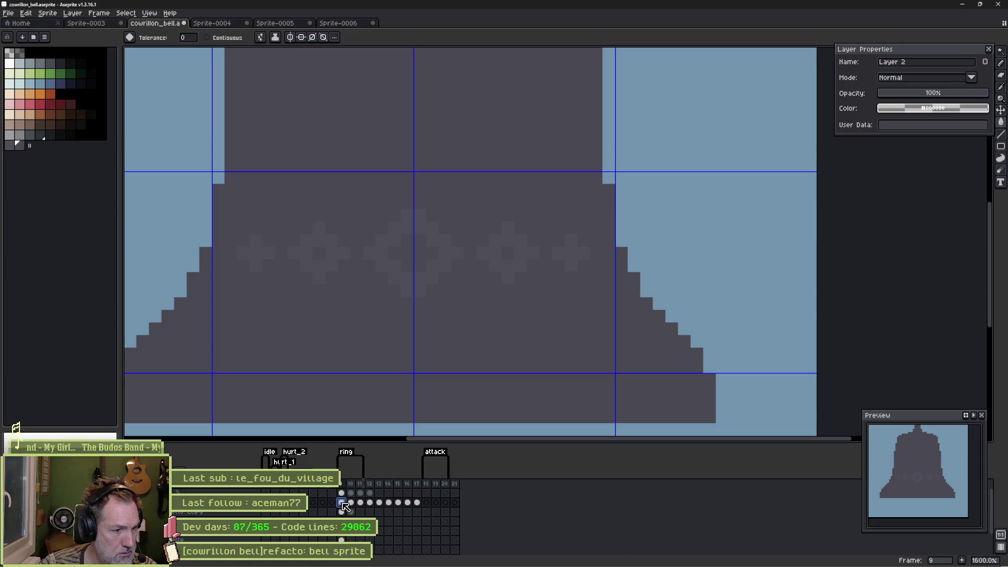
Step: Undo the band fill, the band selection and the last pencil stroke
key(ctrl+z)
key(ctrl+z)
key(ctrl+z)
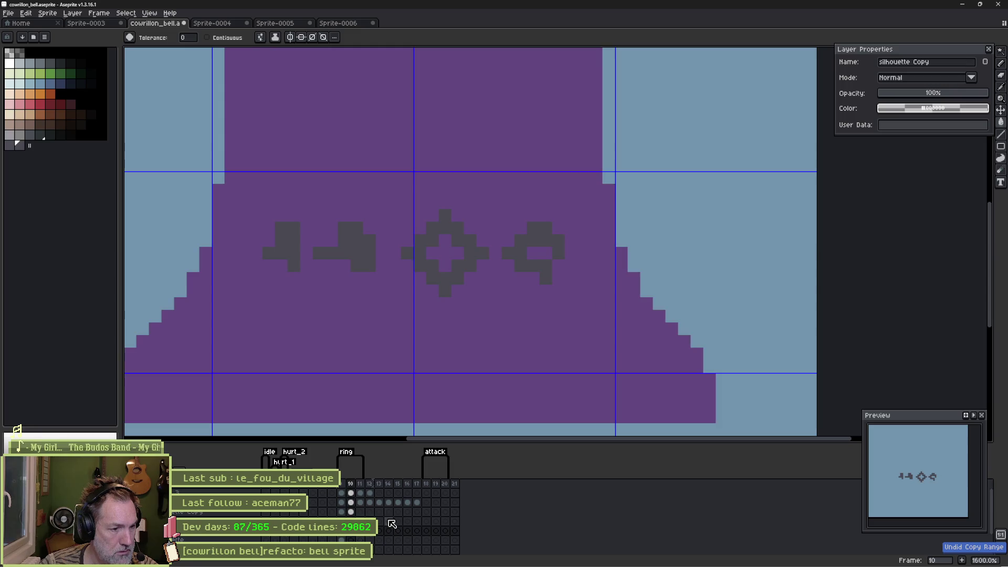
key(ctrl+z)
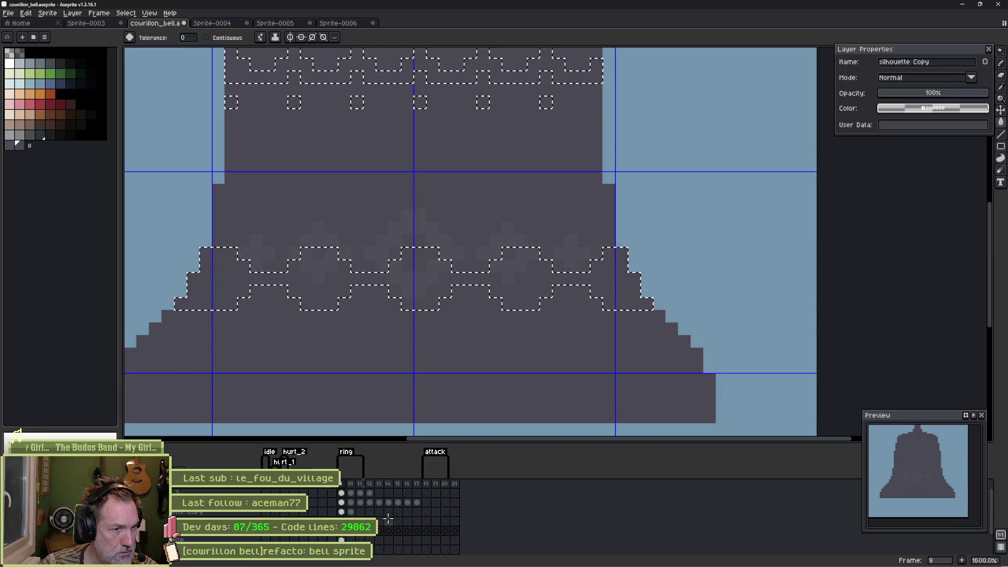
key(ctrl+z)
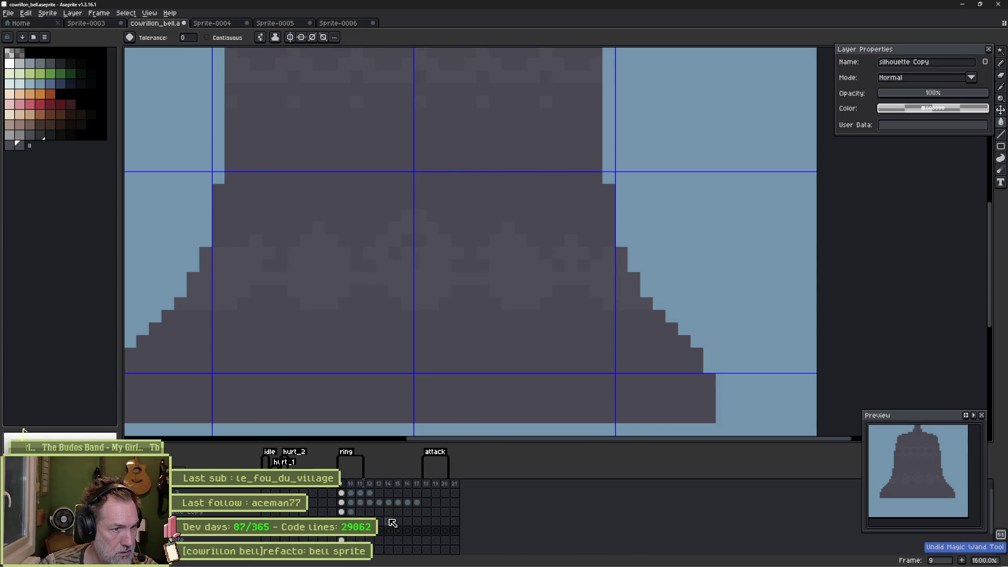
key(ctrl+z)
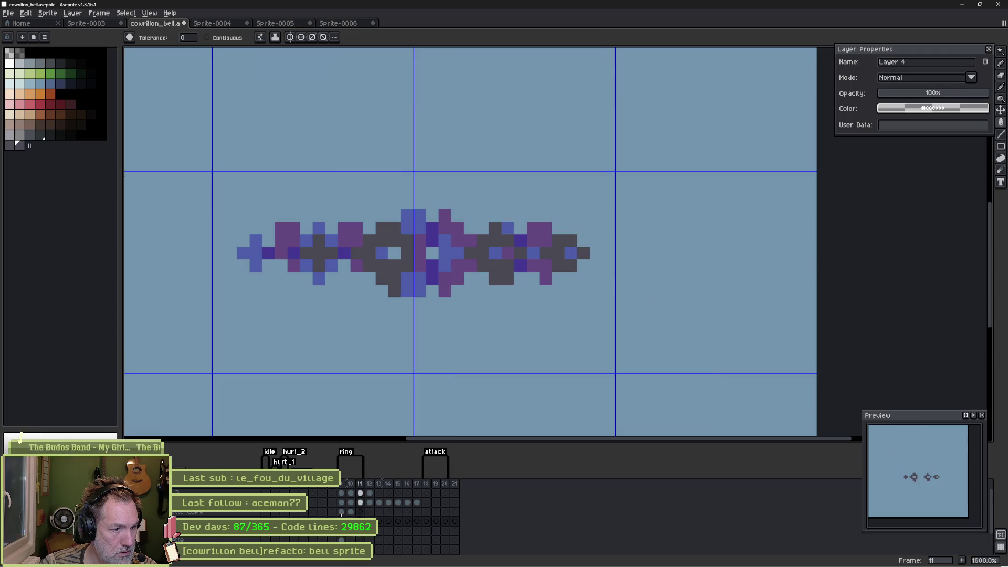
Step: Flip between frames 11 and 12, then return to frame 9 on the silhouette
key(Right)
key(Left)
key(Right)
key(Return)
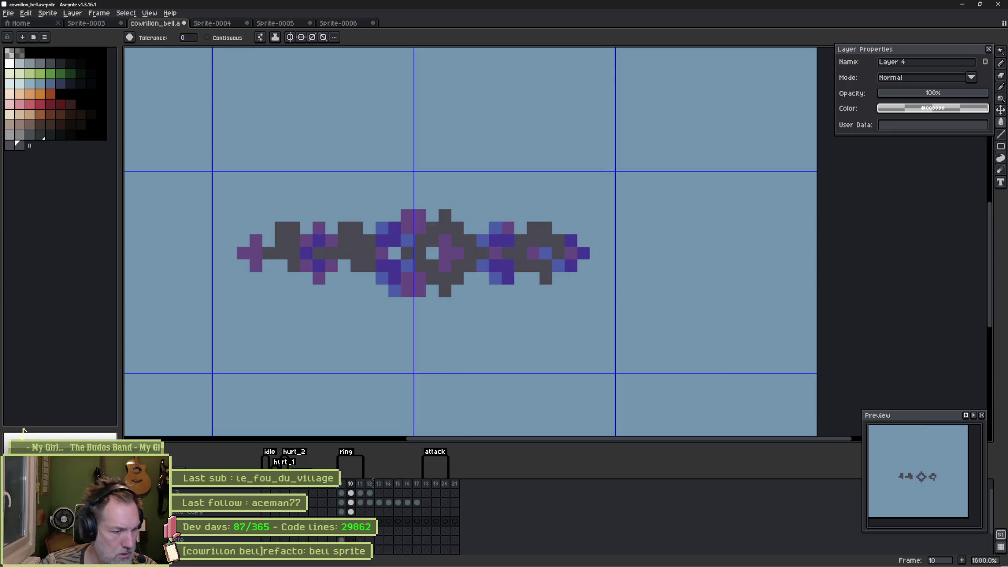
click(341, 539)
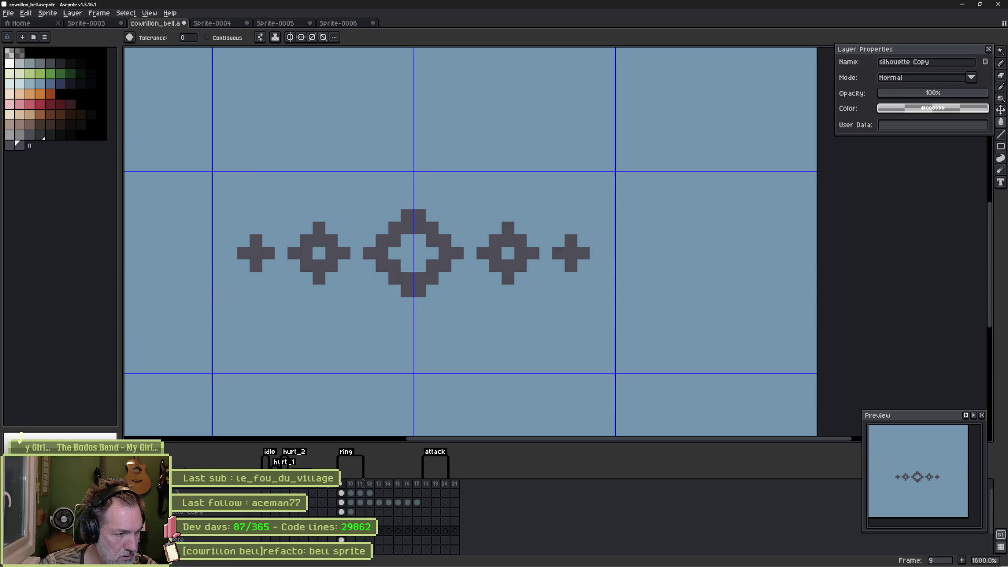
Step: Hide the blue background, test a band selection, deselect it, and play the animation
key(ctrl+z)
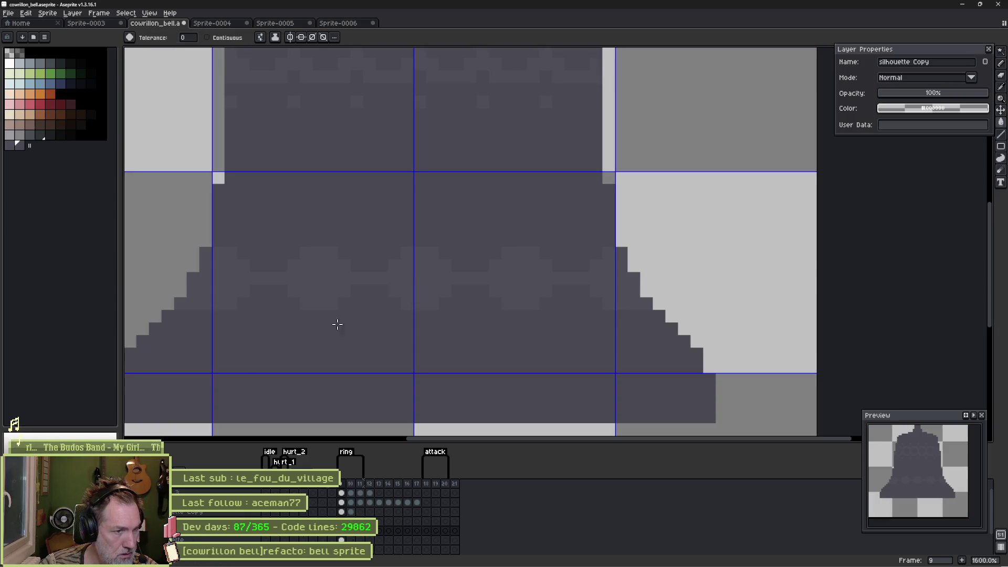
click(330, 292)
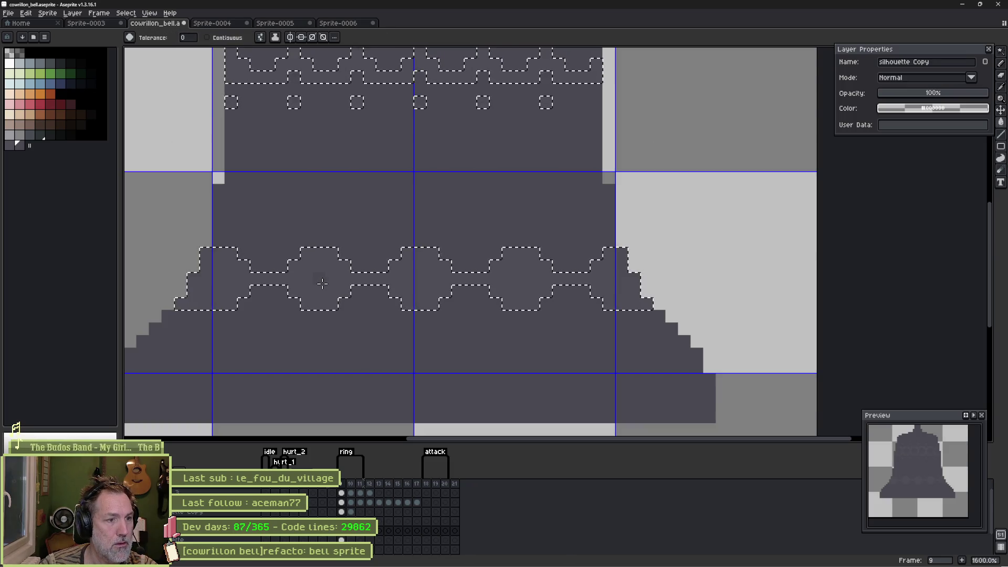
key(ctrl+d)
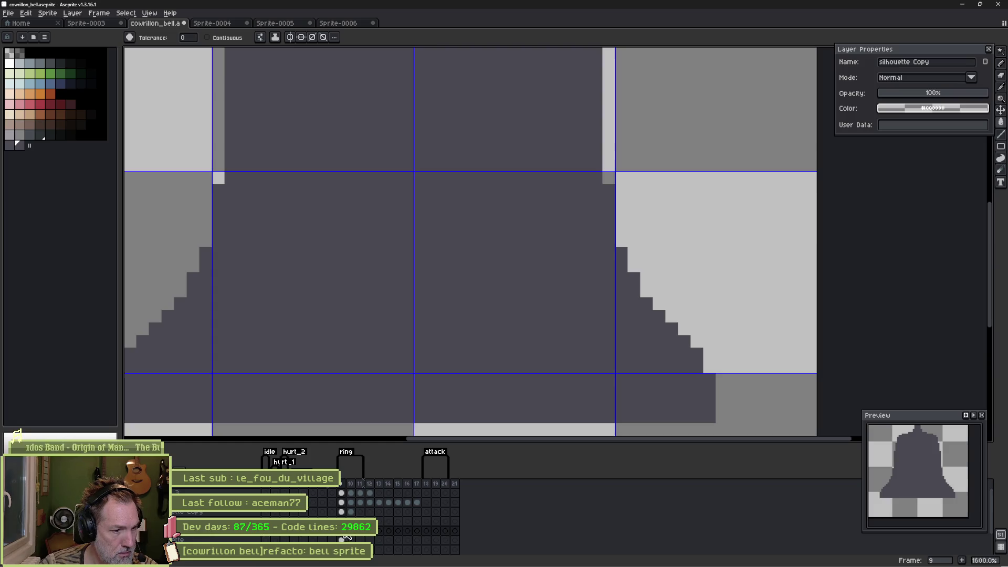
key(Return)
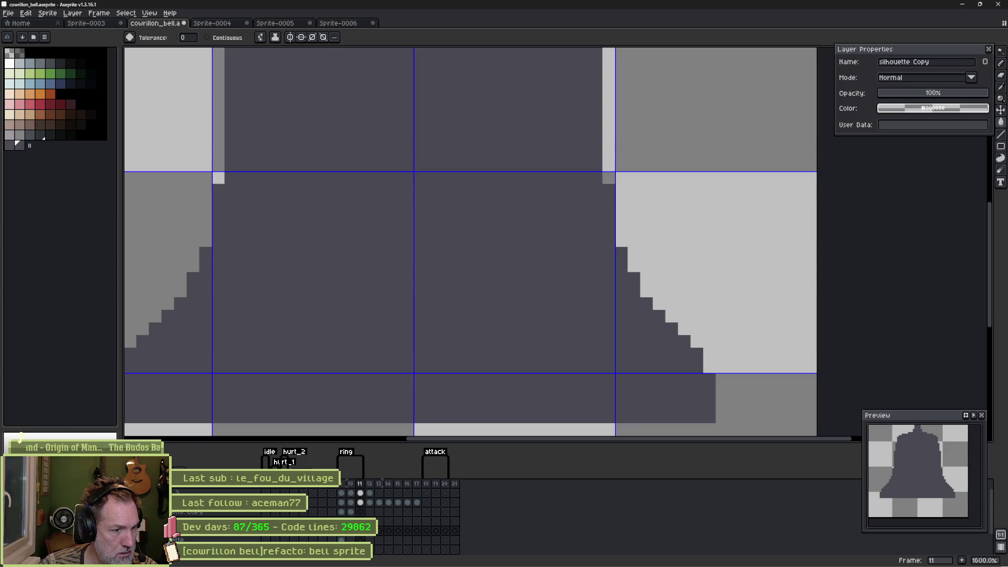
Step: On Layer 4, flip back and forth between frames 9, 10 and 11
key(shift+n)
key(Left)
key(Left)
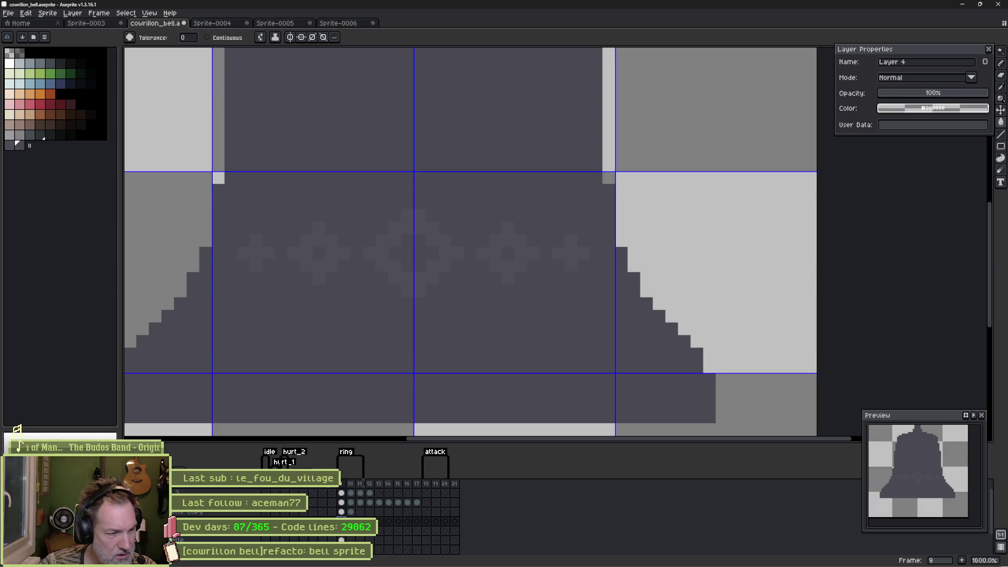
key(Right)
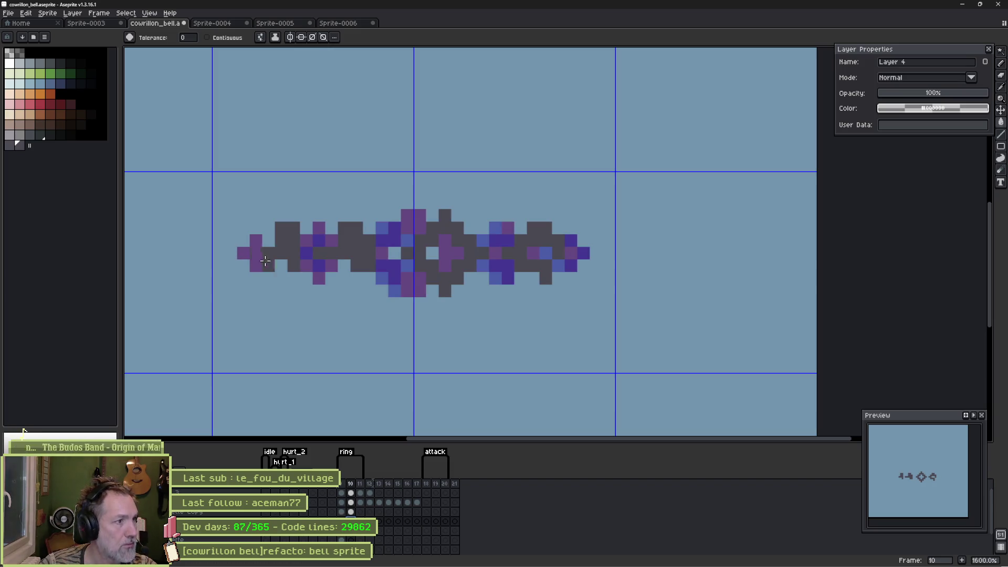
key(Left)
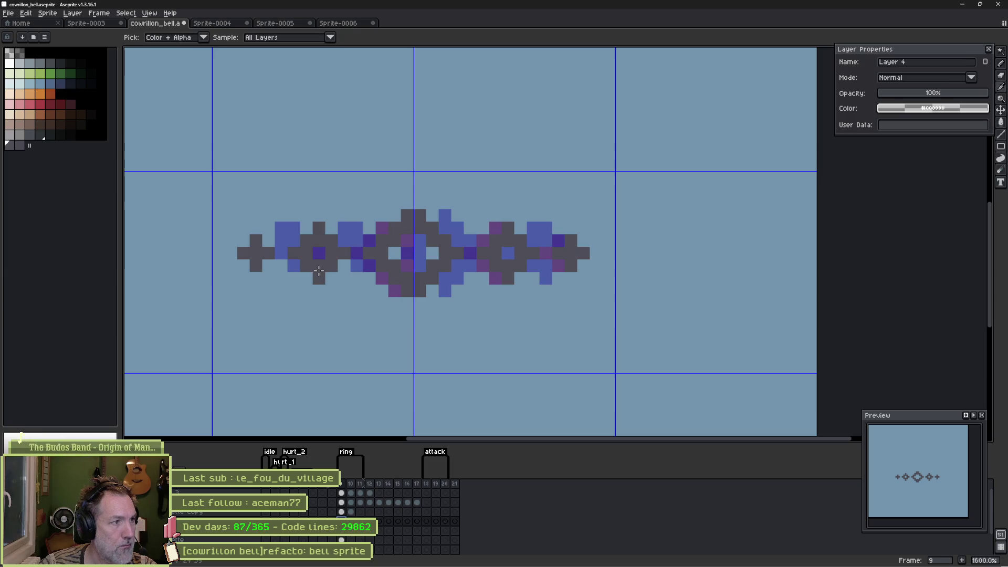
key(Right)
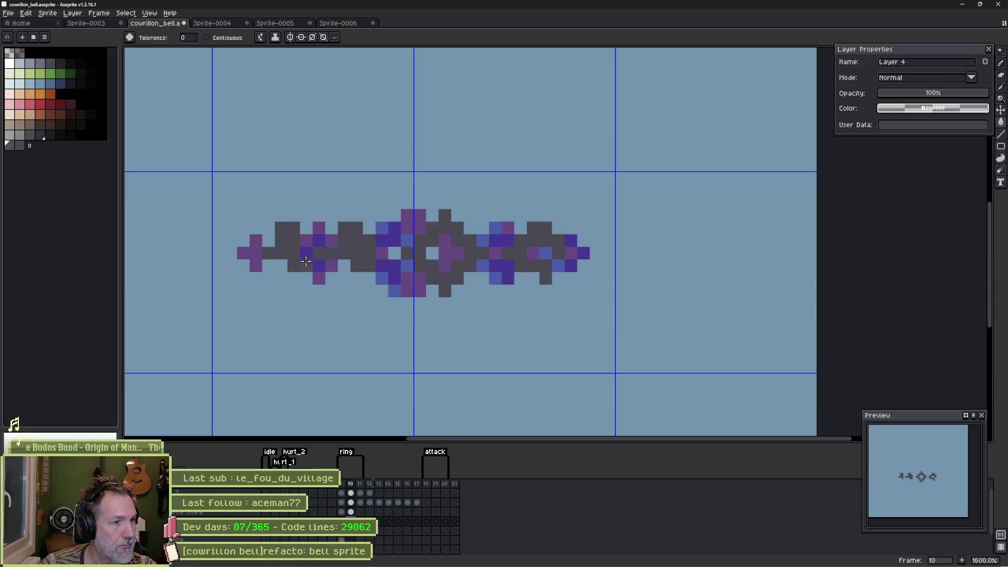
key(Right)
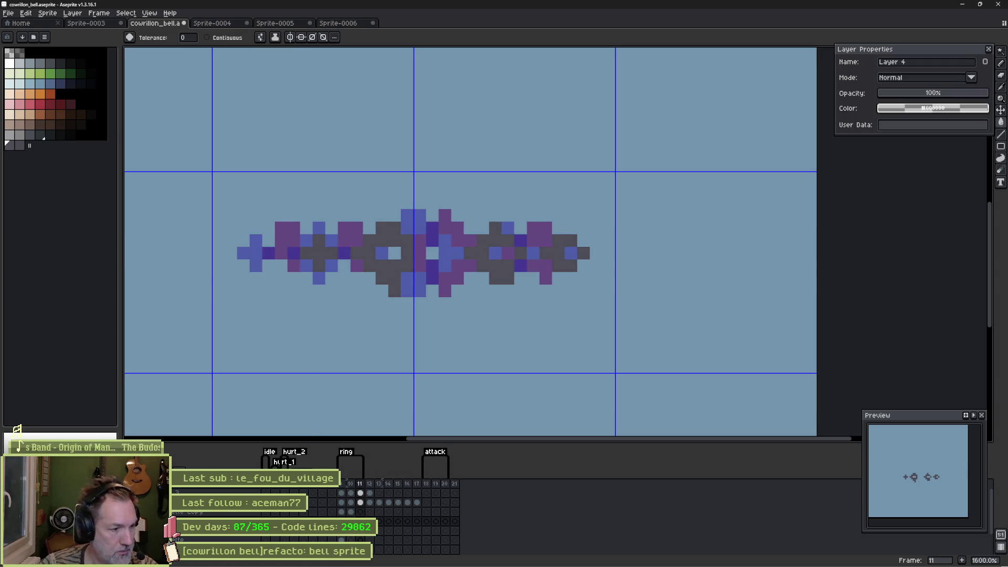
Step: Toggle the backdrop layer, play the animation to check the rotation, and pick a layer cel
click(207, 516)
click(207, 516)
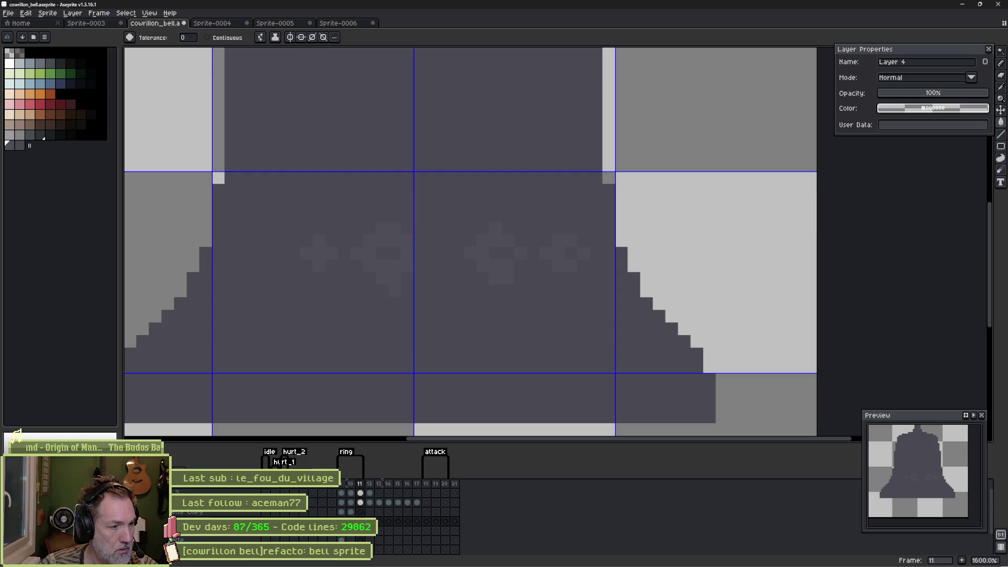
key(Return)
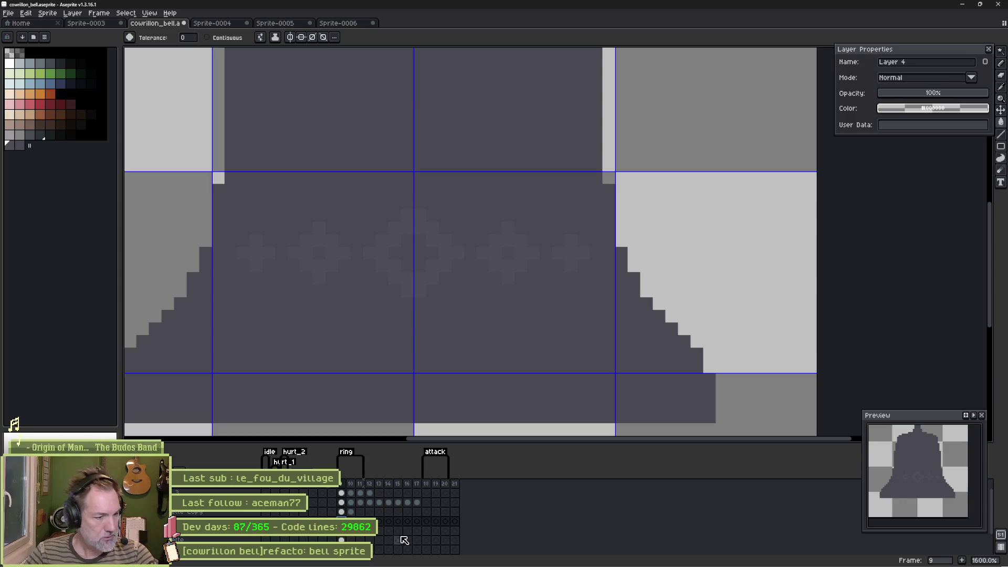
click(341, 522)
Step: Add Layer 5, then eyedrop the bell's grey on the Silhouette Copy cel at frame 9 with the Pencil
key(shift+n)
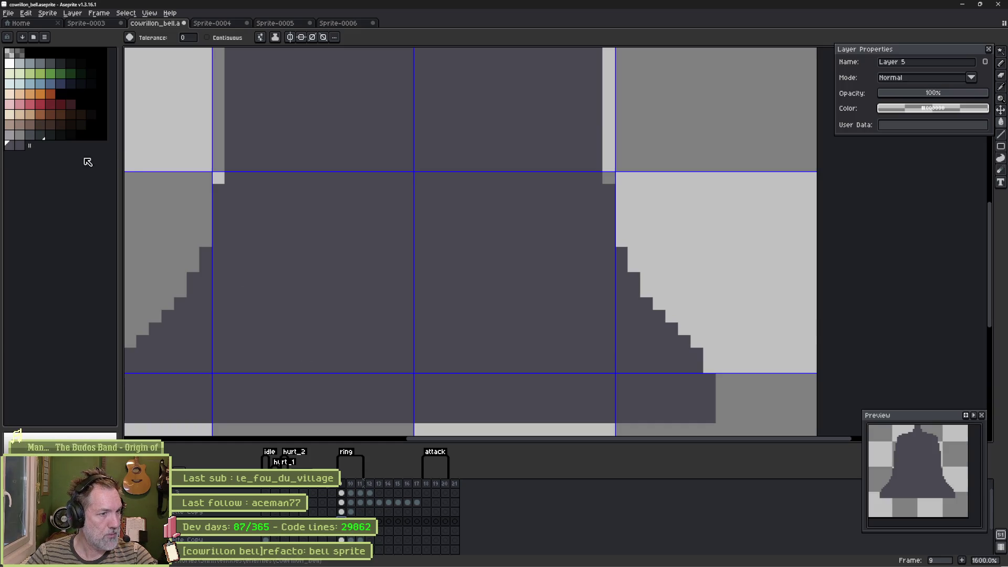
alt+click(295, 196)
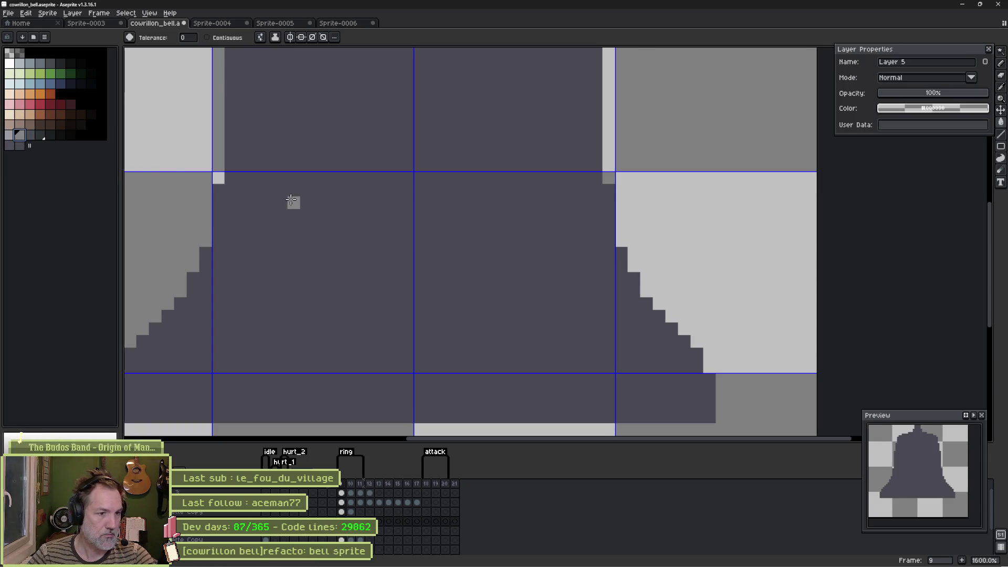
scroll(294, 205, down, 1)
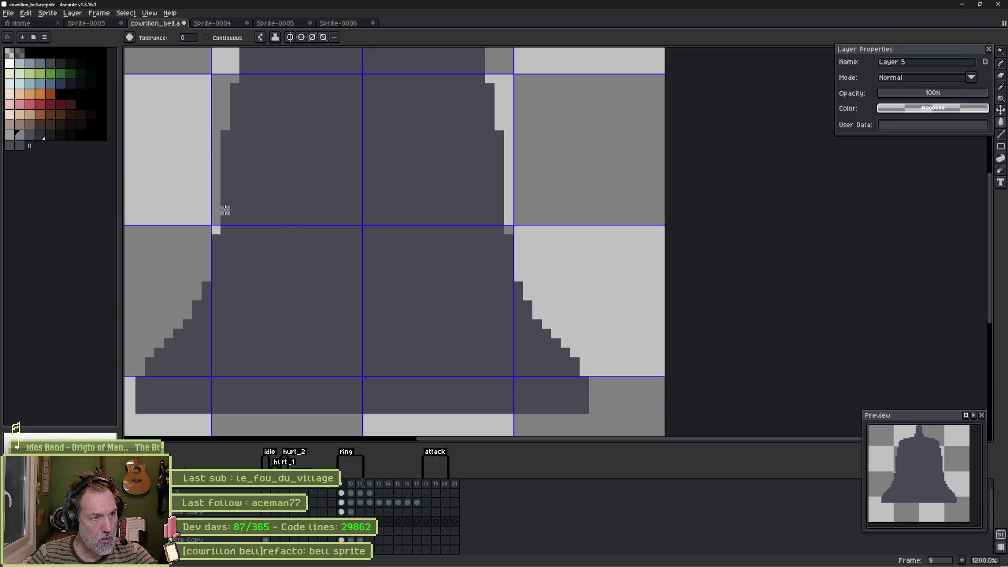
key(b)
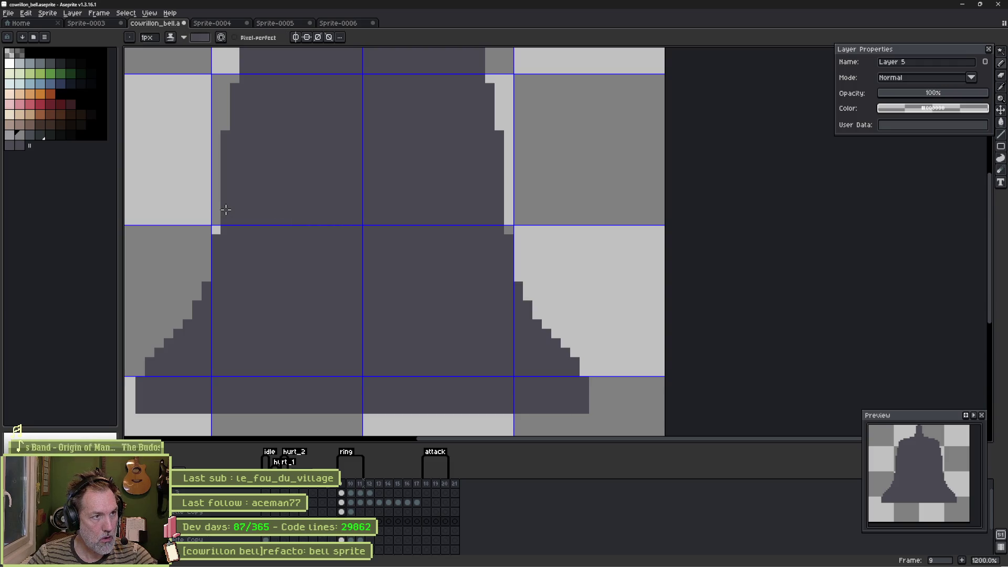
click(20, 134)
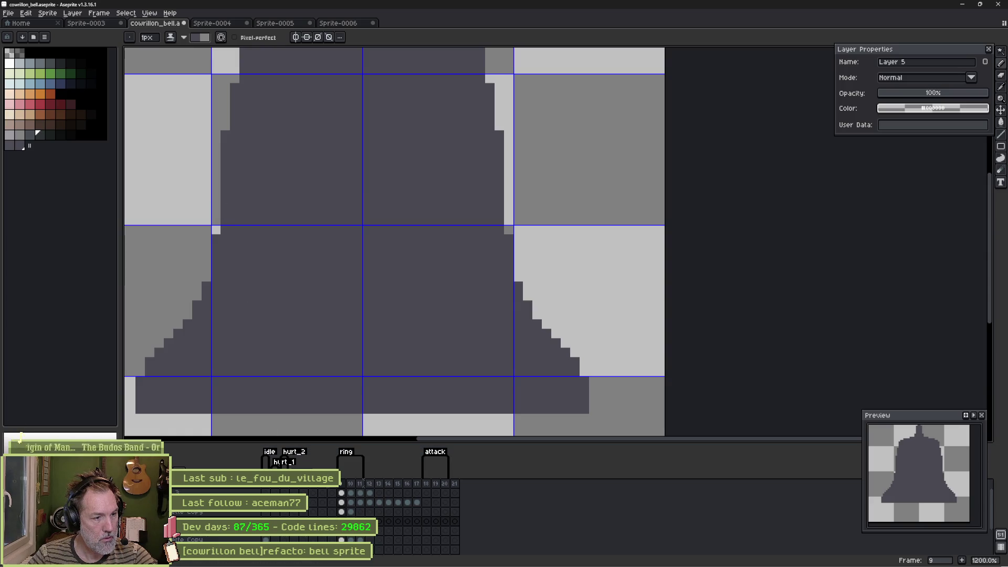
click(343, 540)
alt+click(244, 206)
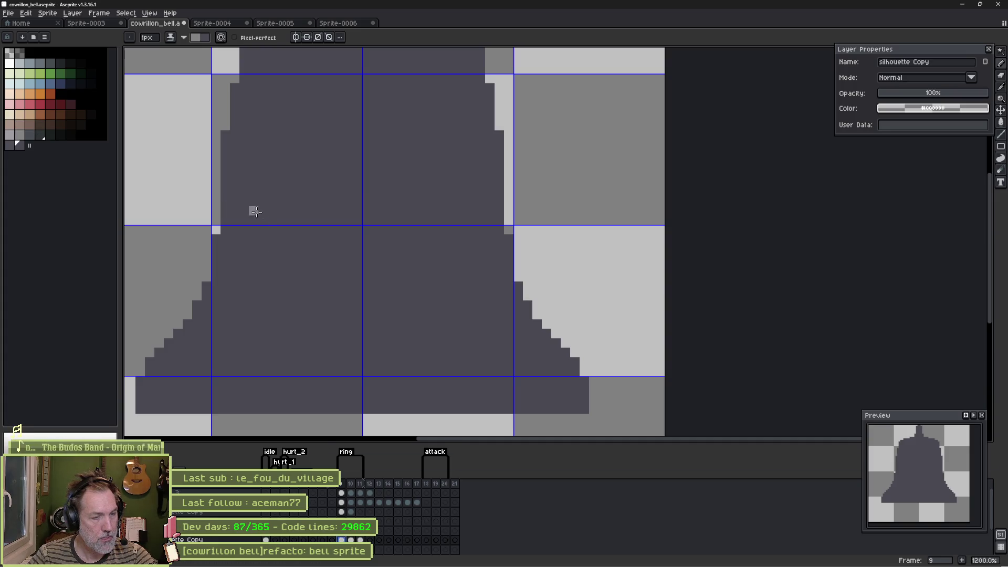
Step: Pencil two light grey lines across the bell's upper body, trying and undoing band fills
drag(296, 198, 304, 232)
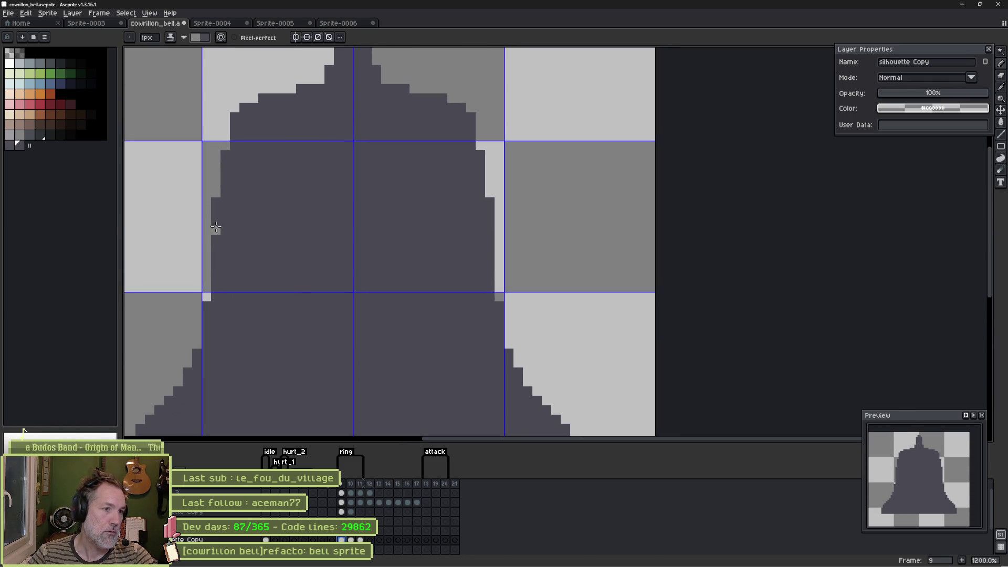
drag(216, 227, 488, 220)
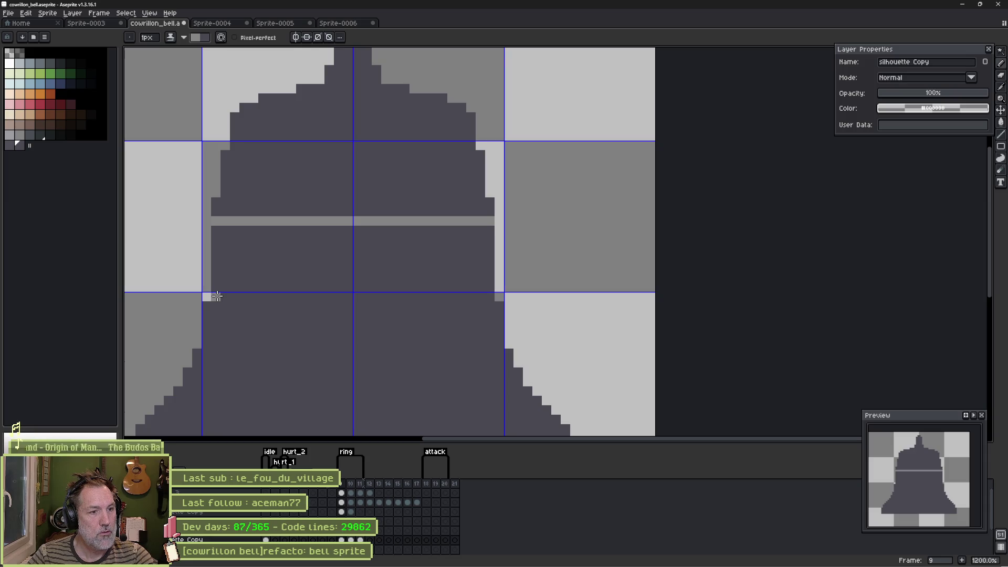
drag(216, 296, 489, 297)
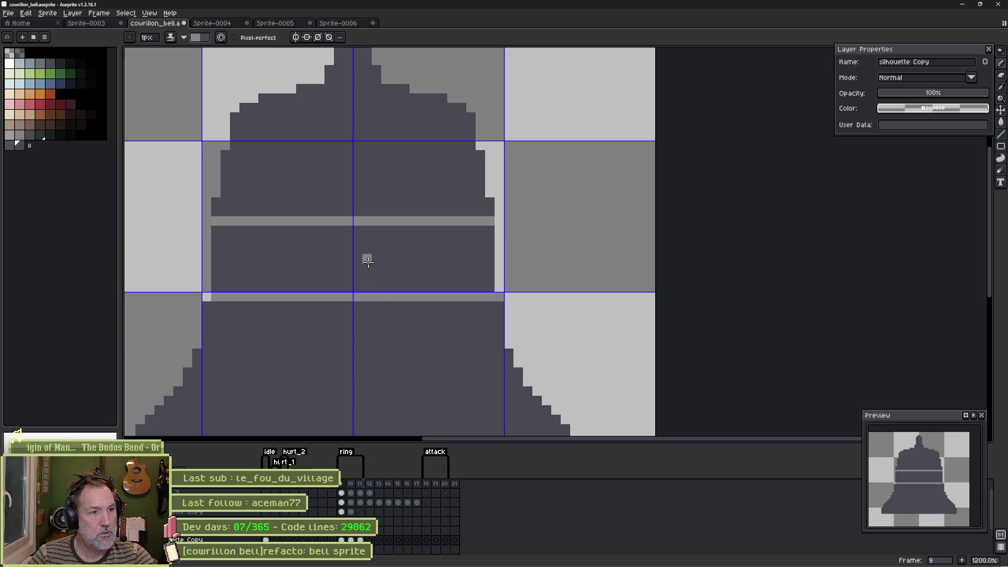
key(g)
click(401, 257)
key(ctrl+z)
click(206, 37)
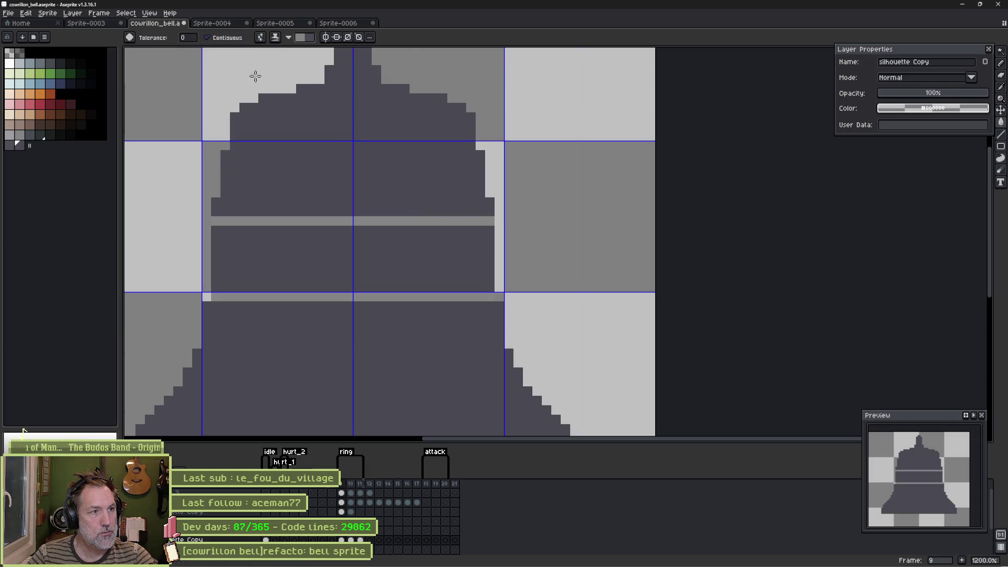
click(368, 254)
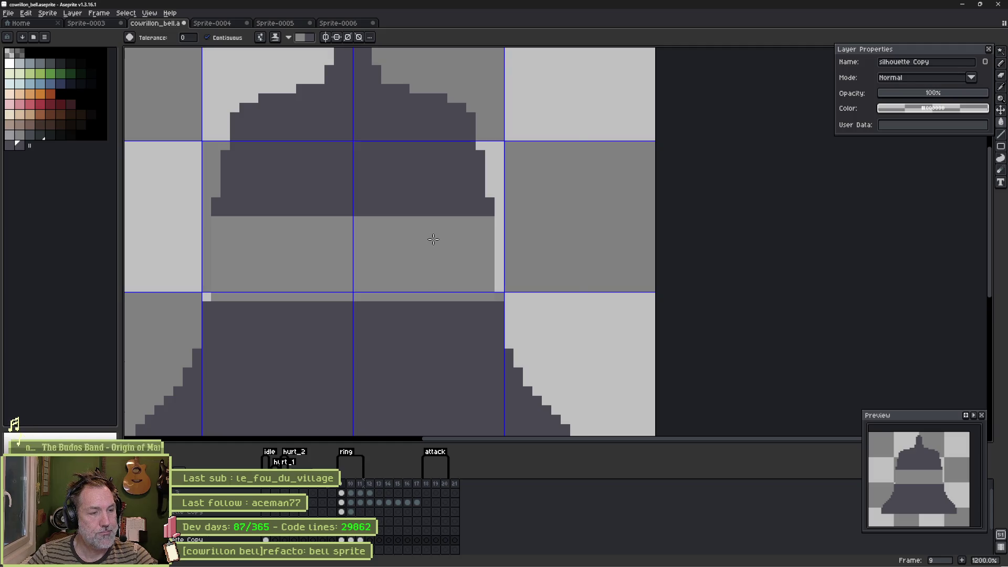
key(ctrl+z)
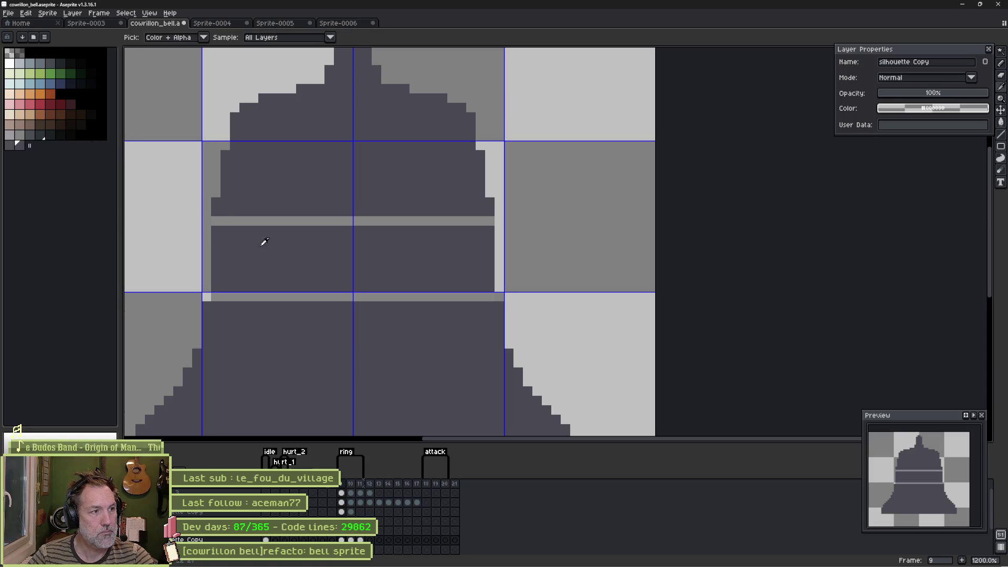
Step: Fill the lower stripe dark grey and show the blue-grey background behind the bell
click(39, 135)
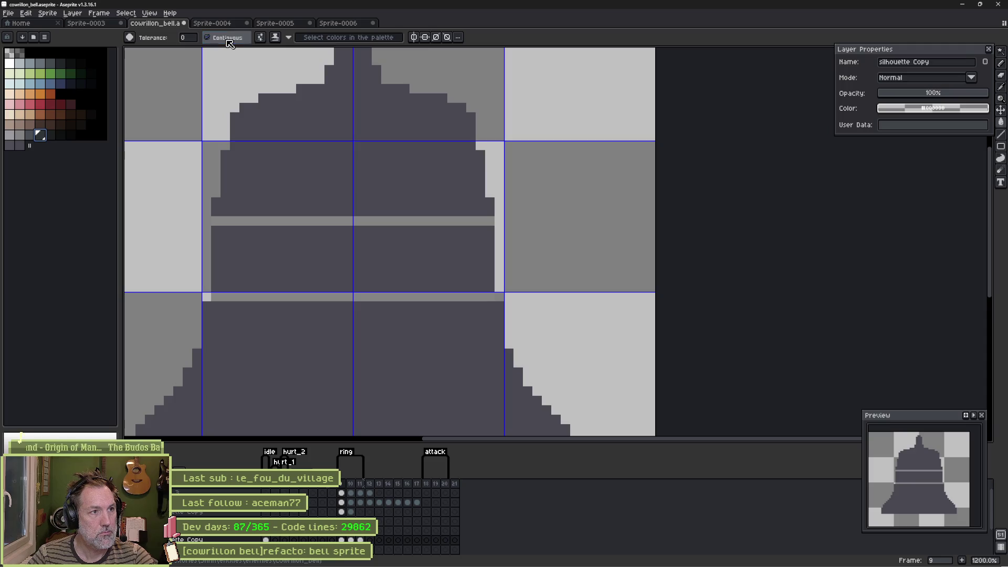
click(270, 297)
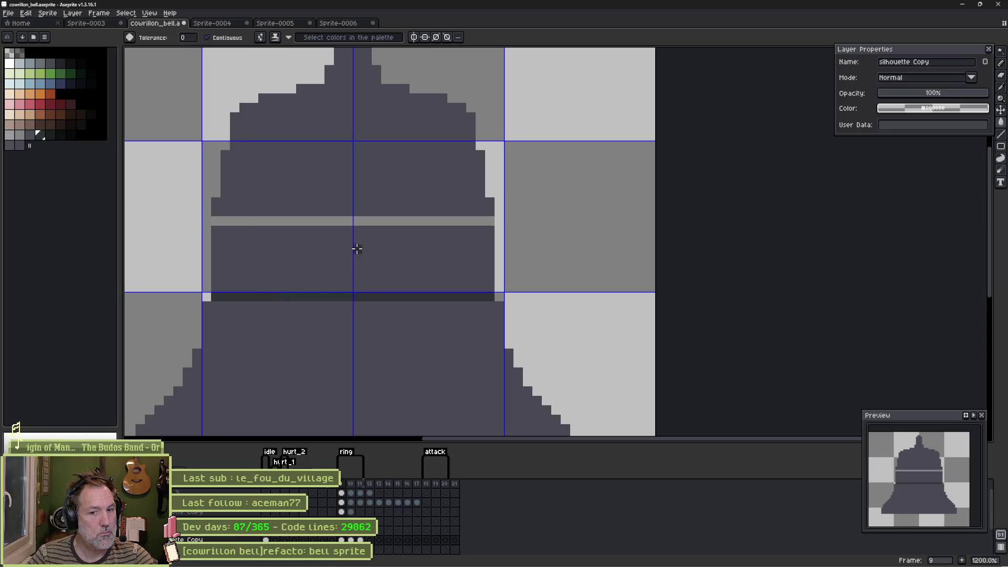
alt+click(221, 219)
scroll(315, 512, down, 1)
click(23, 431)
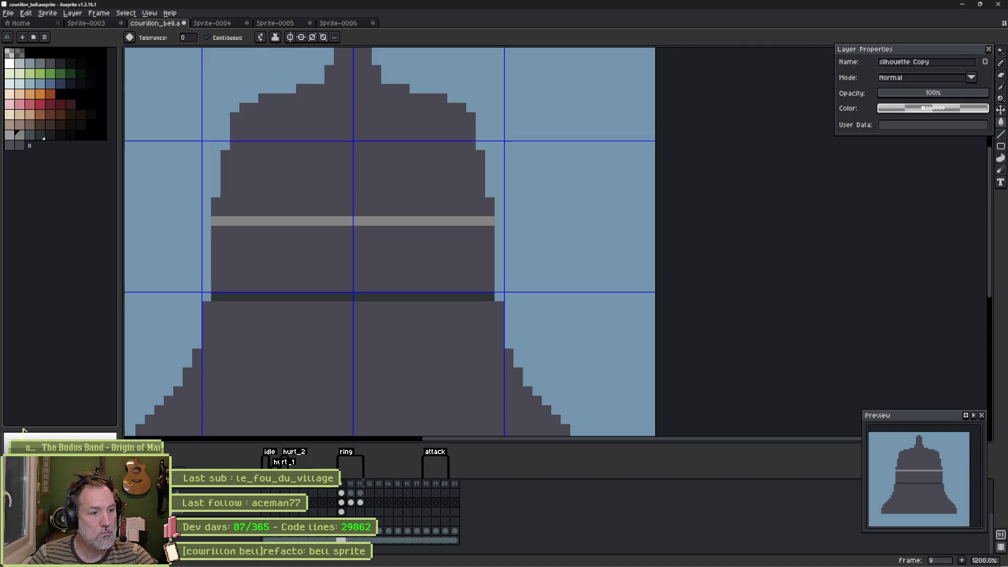
key(v)
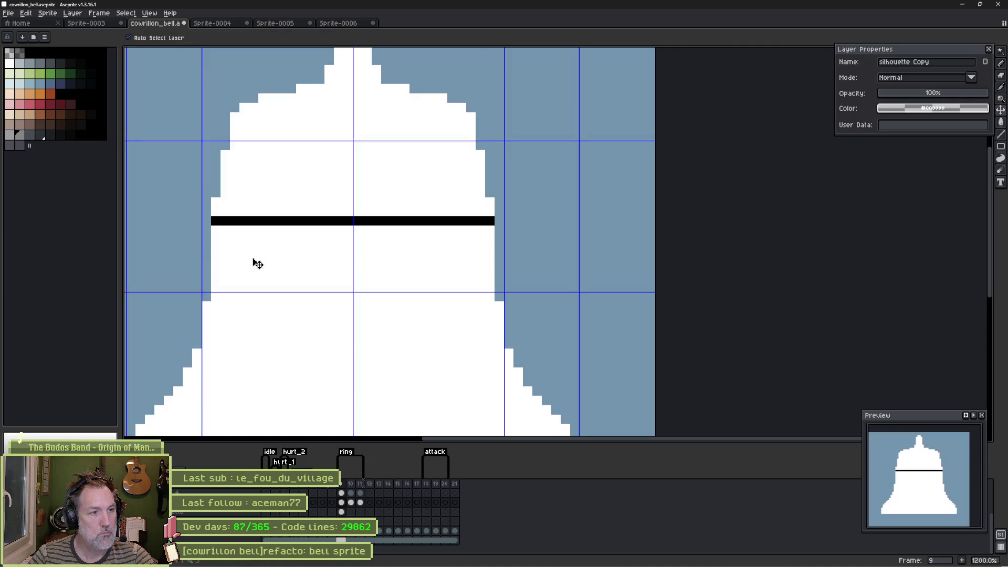
key(w)
scroll(222, 259, up, 1)
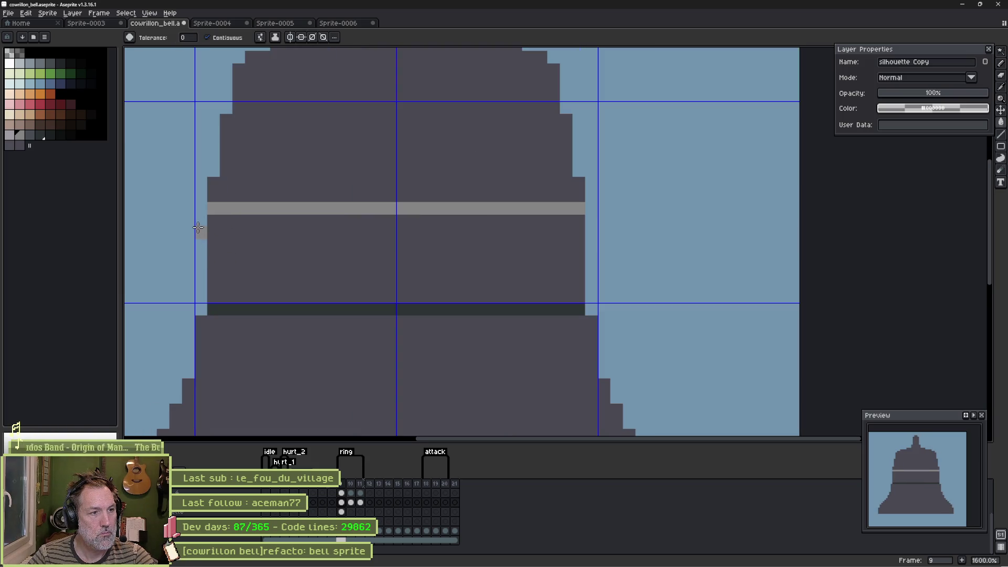
Step: Pencil a light strip down the bell's left edge and shade the right edge dark
key(b)
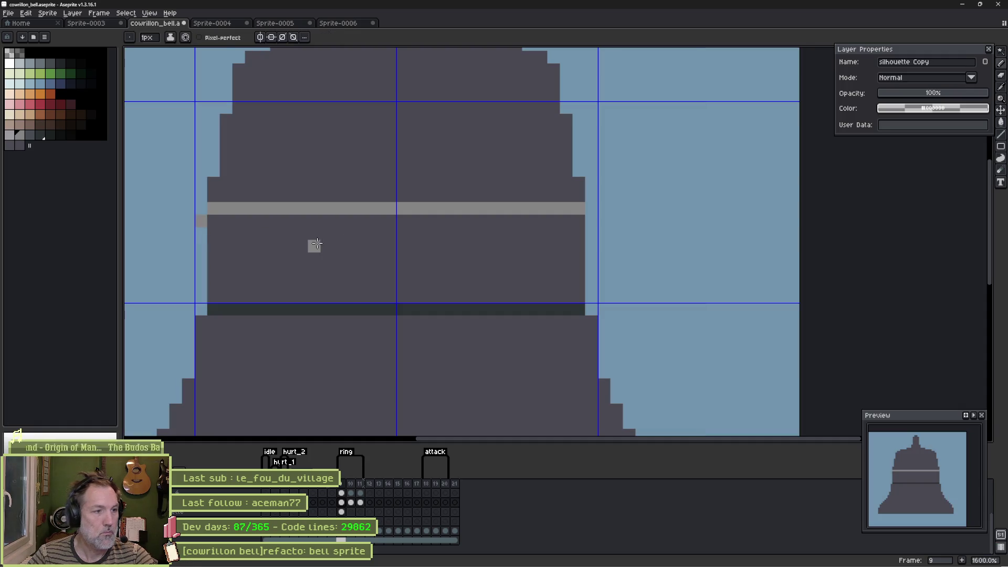
drag(203, 250, 203, 299)
alt+click(586, 264)
drag(592, 217, 593, 297)
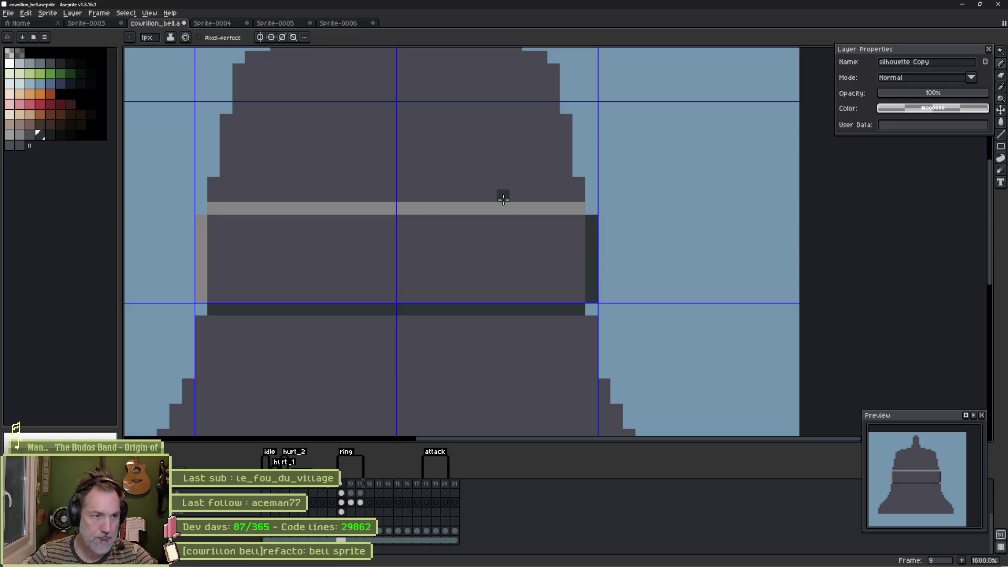
Step: Raise the band's middle one row and add mirrored dark strips and a dark curve below
alt+click(367, 207)
click(325, 196)
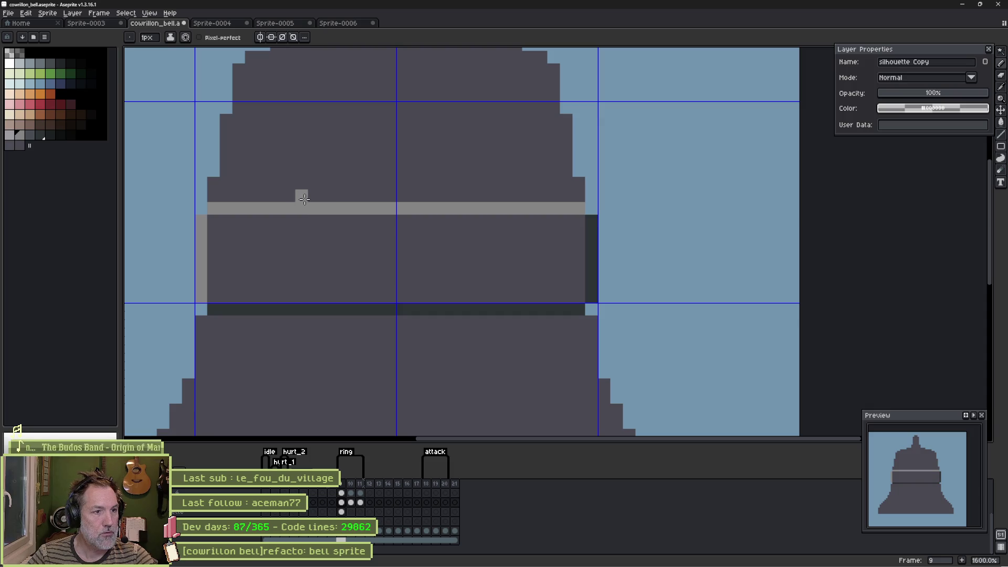
drag(304, 199, 503, 199)
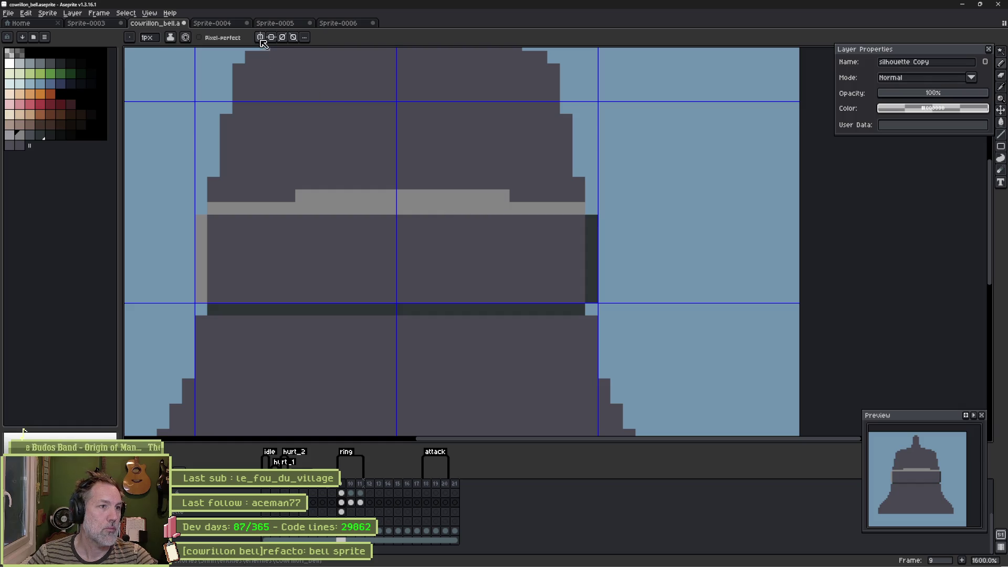
key(x)
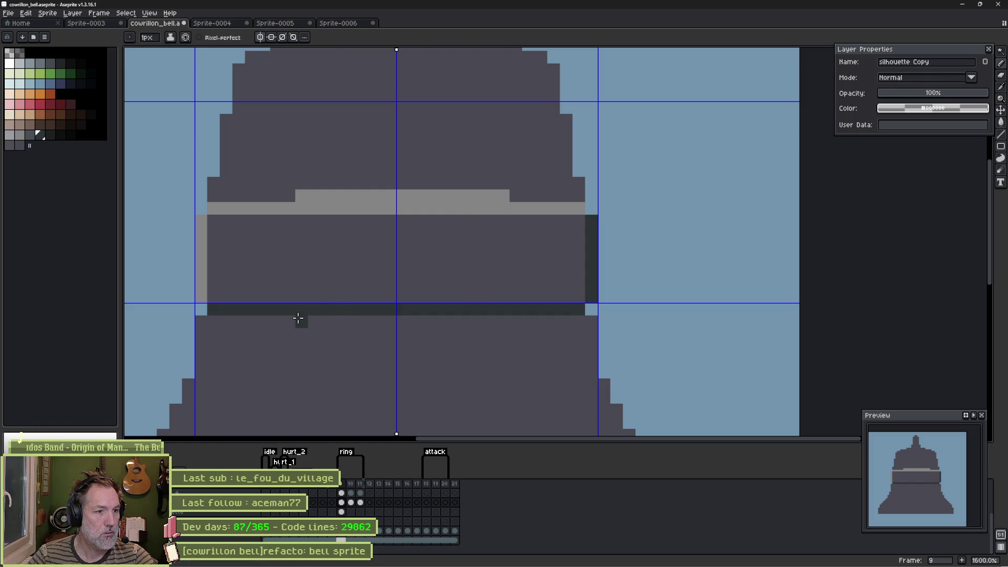
mouse_move(297, 318)
mouse_down()
mouse_move(491, 321)
mouse_move(378, 321)
mouse_move(388, 320)
mouse_up()
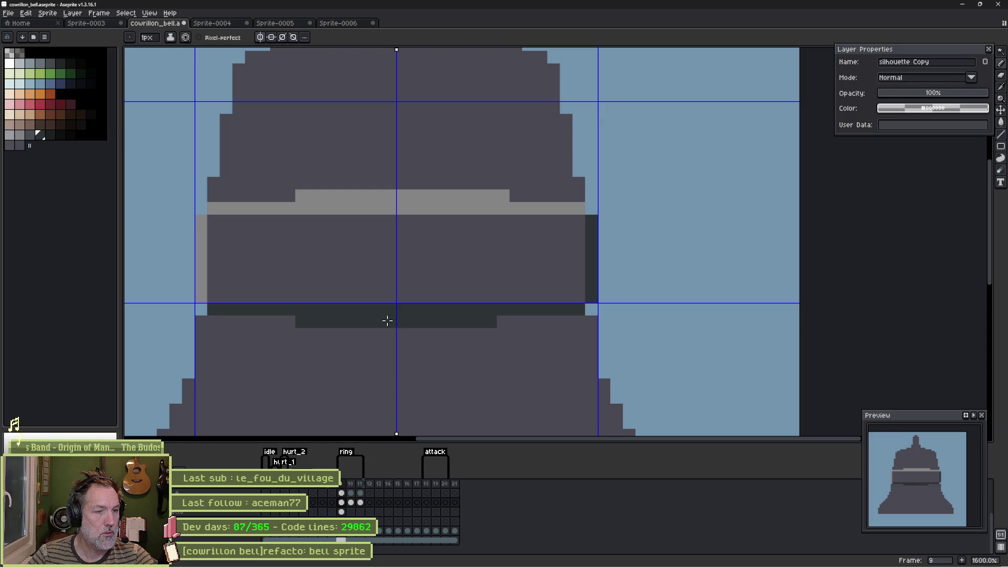
click(302, 209)
shift+click(466, 208)
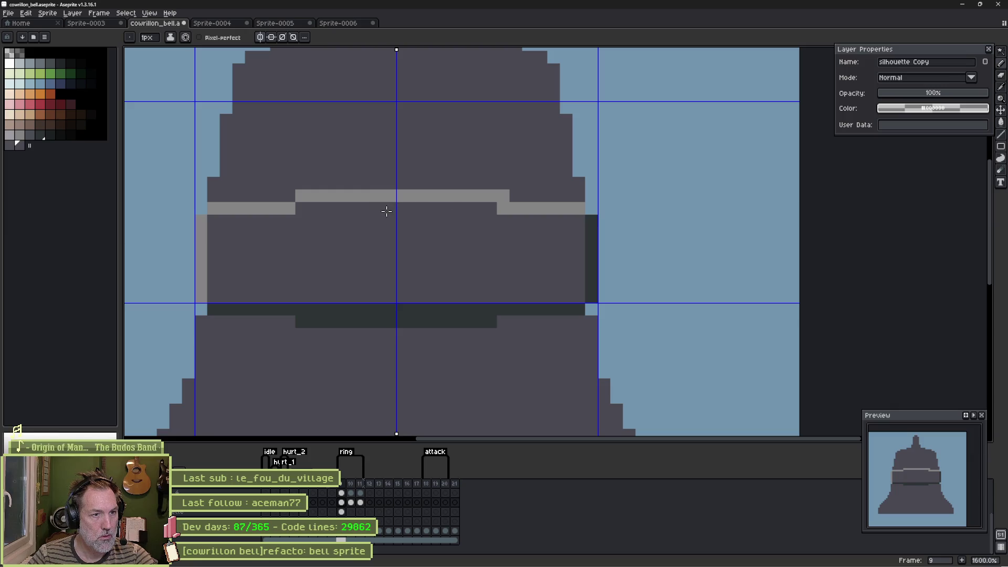
drag(302, 310, 396, 308)
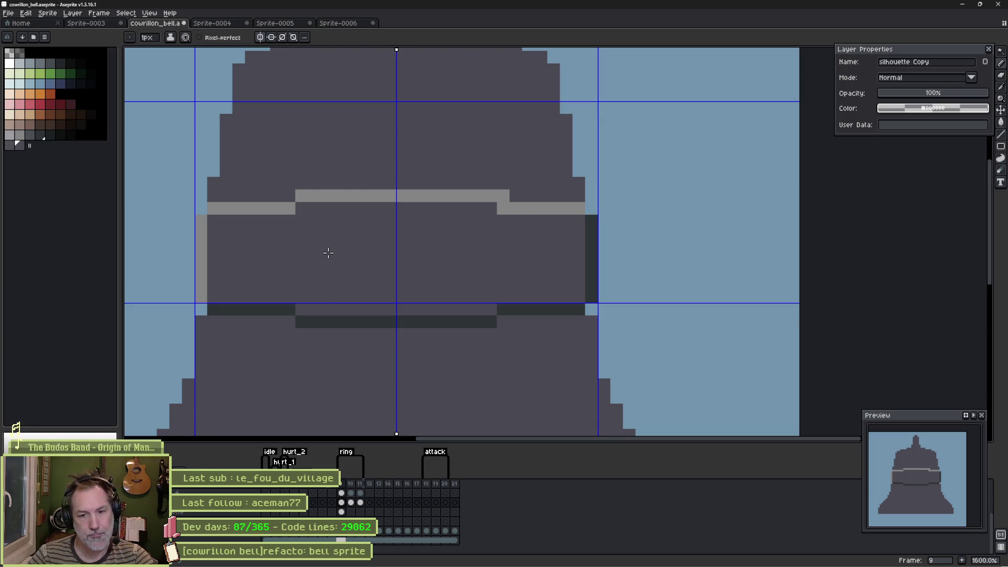
alt+click(256, 308)
drag(203, 371, 398, 387)
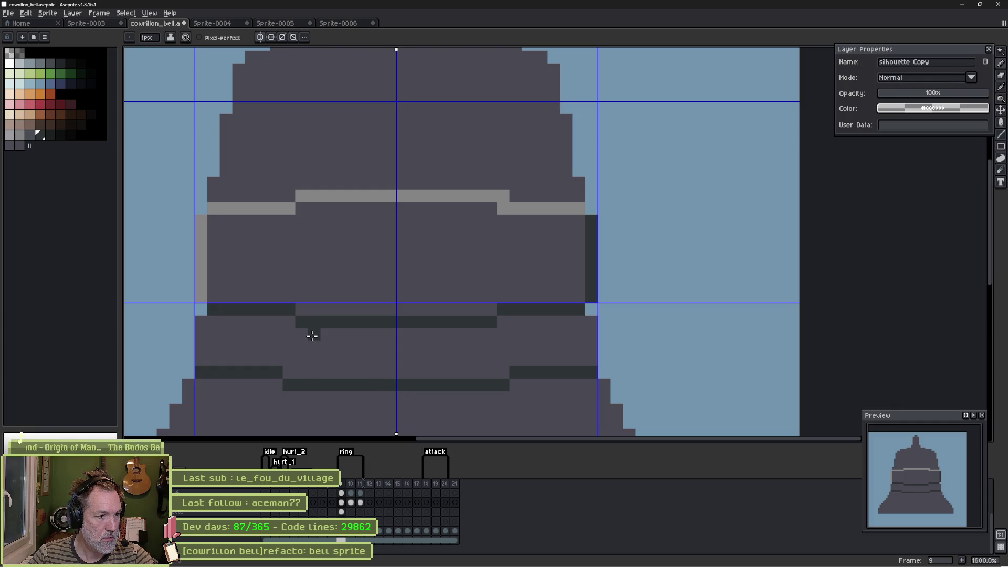
Step: Bucket-fill the two upper dark strips with the bell's body colour
key(g)
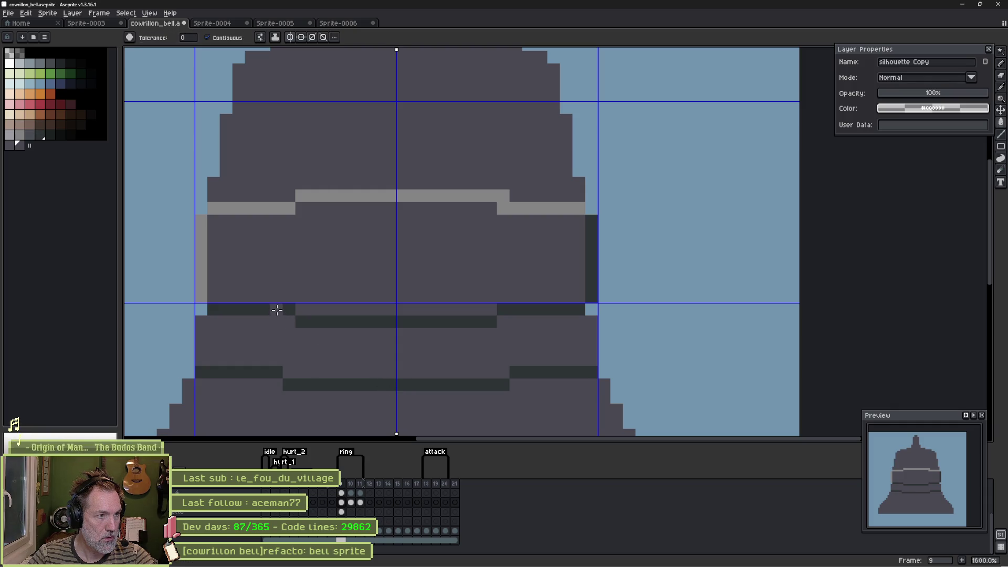
click(277, 310)
click(368, 322)
Step: With pixel-perfect on, draw grey vertical edges outside both bell sides and fill the gaps with body colour
key(b)
alt+click(201, 292)
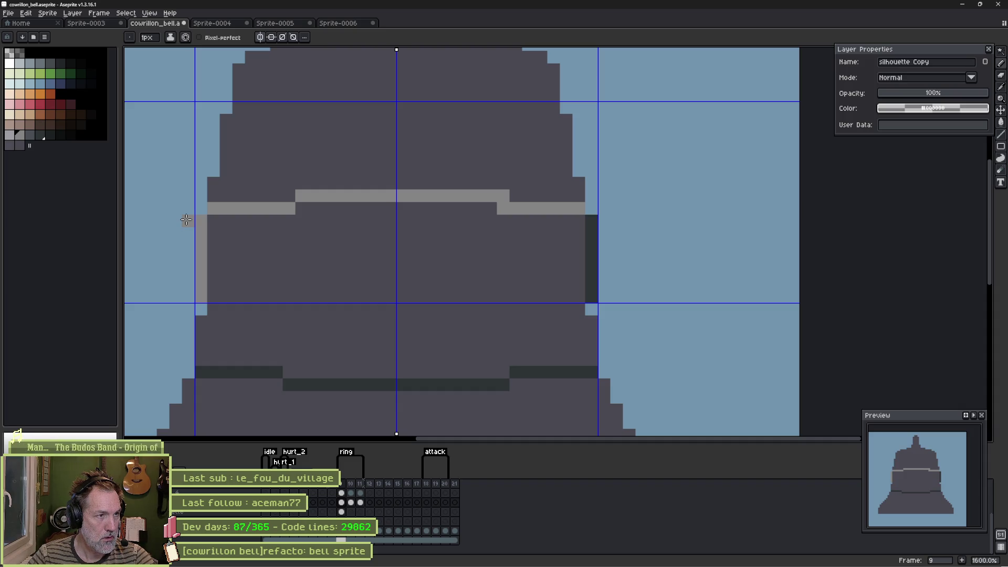
click(200, 37)
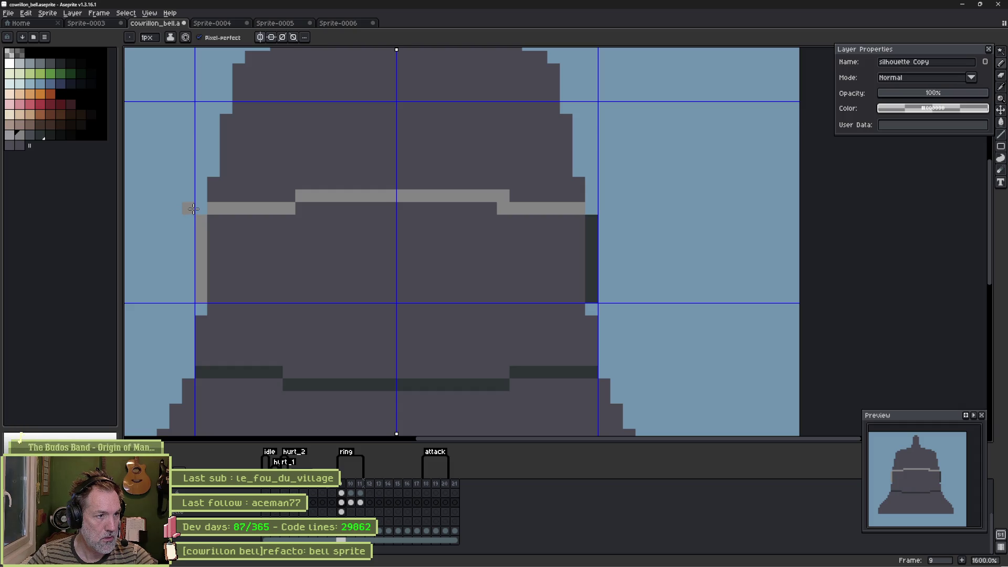
click(186, 210)
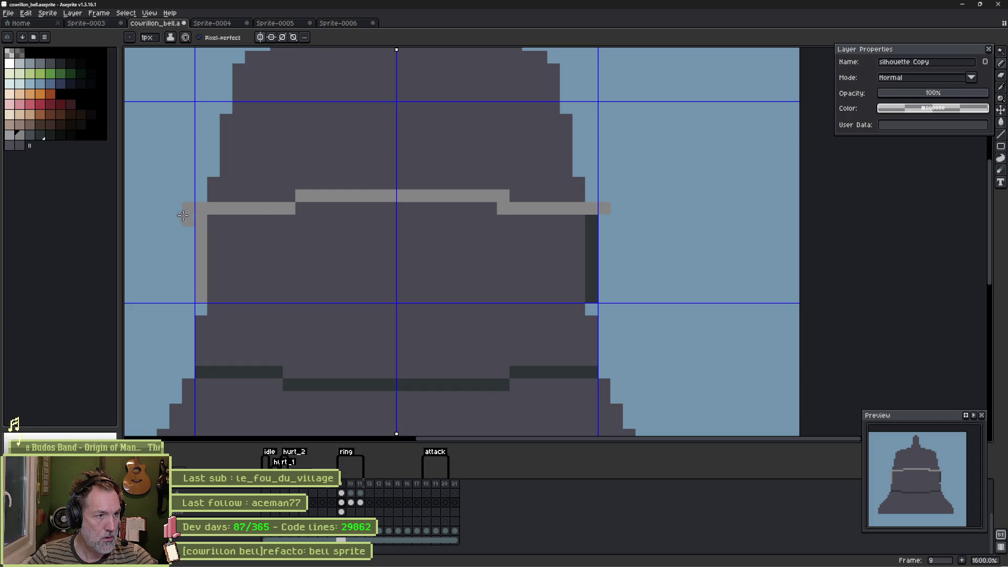
drag(180, 220, 178, 349)
click(180, 354)
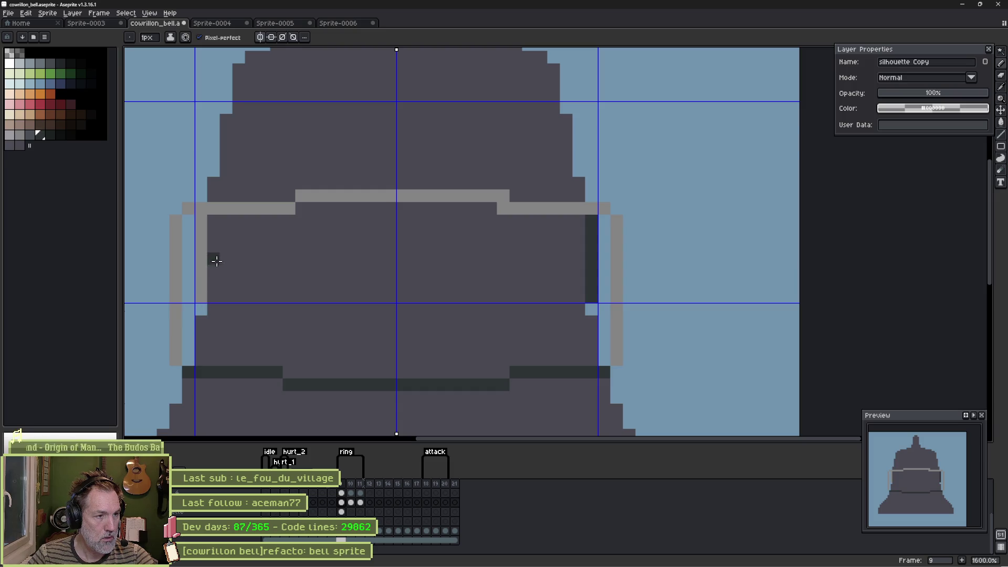
mouse_move(198, 218)
mouse_down()
mouse_move(201, 312)
mouse_move(189, 363)
mouse_up()
click(188, 222)
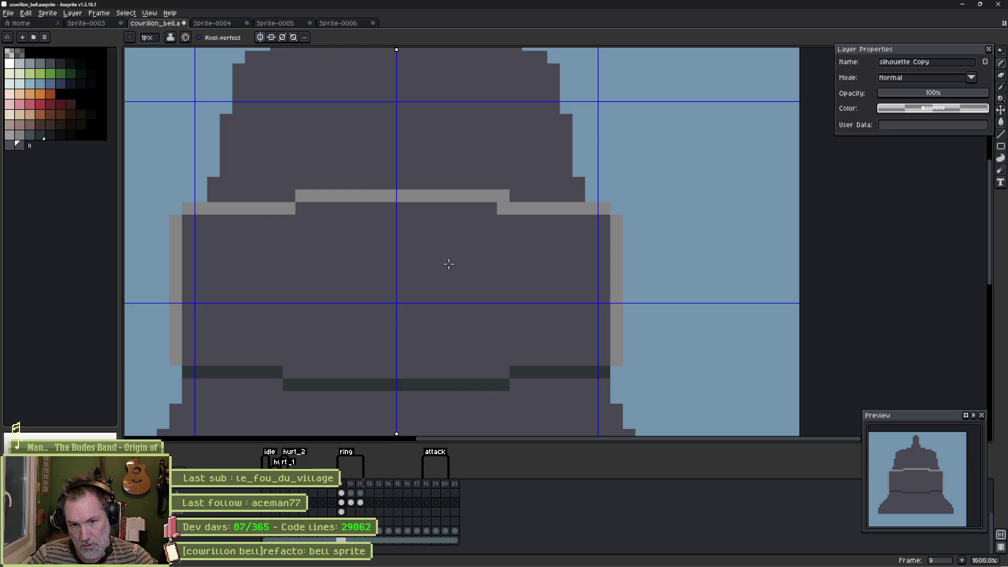
Step: Redraw the light-grey band line lower, covering the old upper band and extending it outward
key(i)
click(320, 192)
click(302, 220)
shift+click(490, 220)
click(341, 173)
key(b)
click(302, 195)
shift+click(491, 195)
click(500, 196)
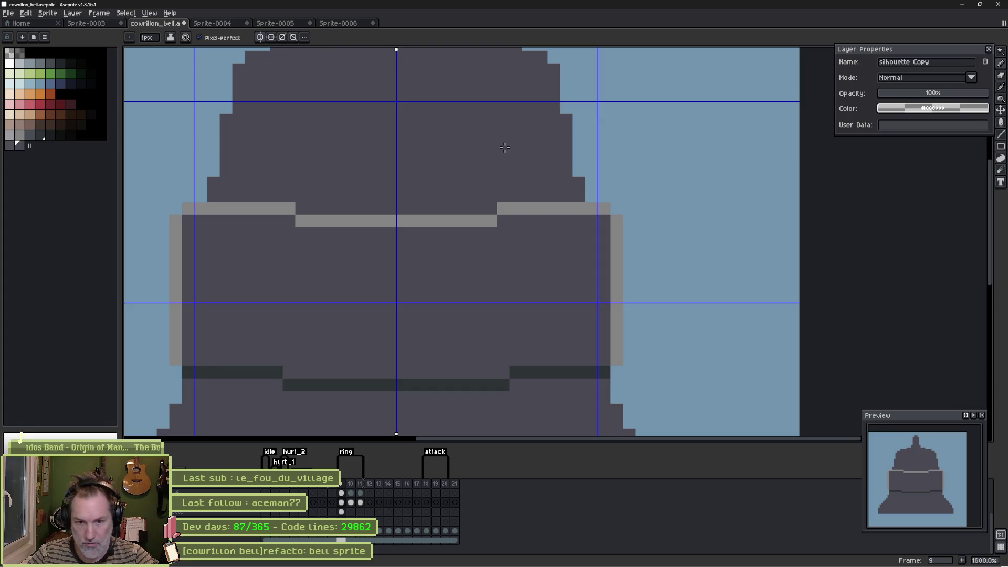
mouse_move(302, 209)
mouse_down()
mouse_move(248, 207)
mouse_move(243, 220)
mouse_up()
alt+click(300, 221)
click(241, 220)
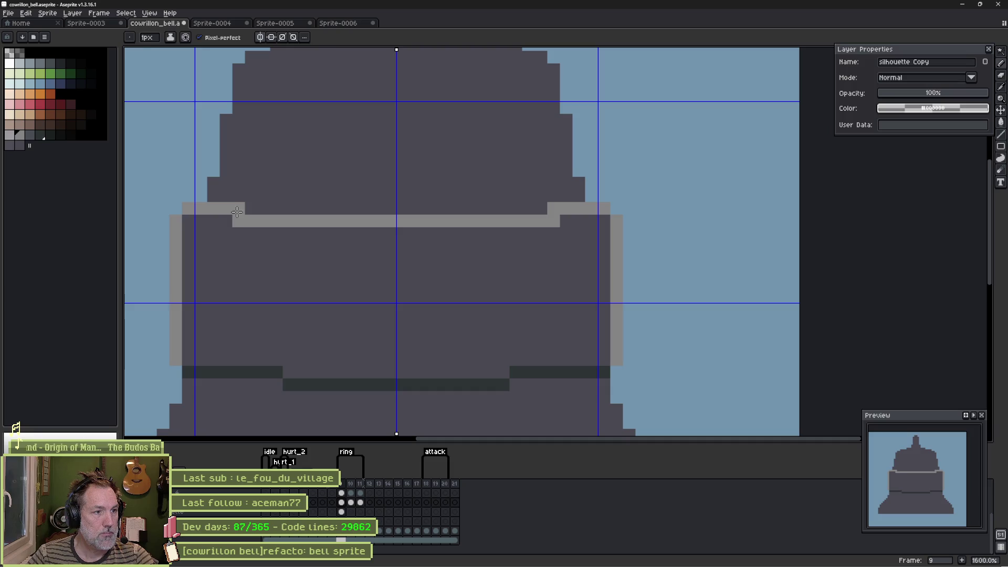
alt+click(249, 201)
click(238, 207)
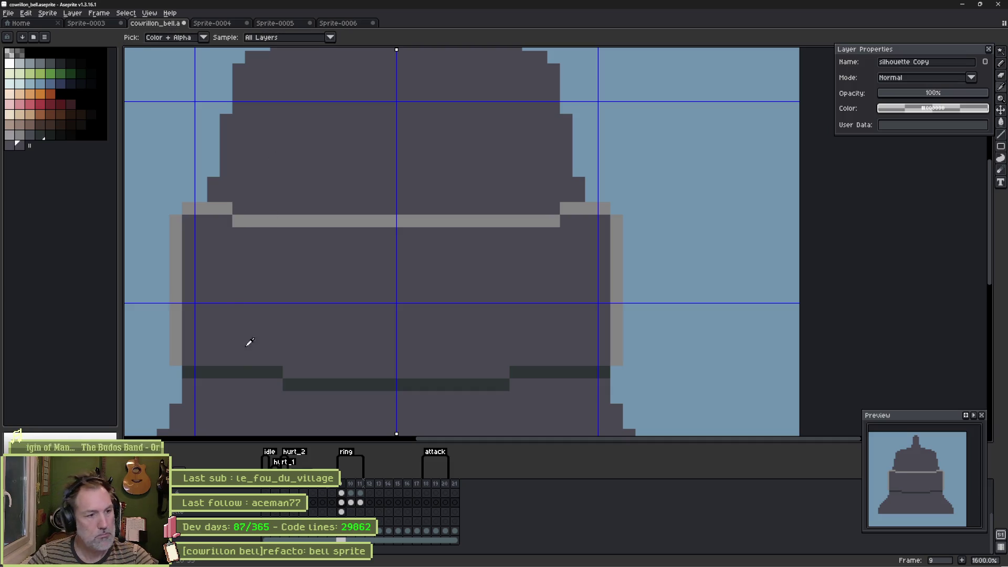
Step: Lower the dark band's middle one row and add a light-grey row beneath the band's middle
alt+click(234, 370)
mouse_move(213, 359)
mouse_down()
mouse_move(197, 365)
mouse_move(214, 372)
mouse_up()
click(189, 361)
alt+click(200, 379)
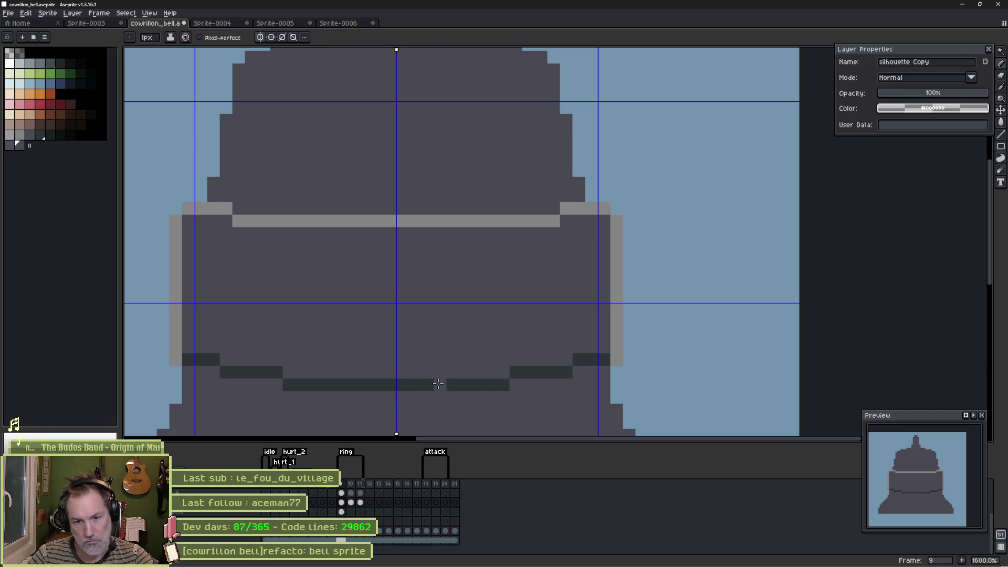
alt+click(369, 385)
mouse_move(358, 396)
mouse_down()
mouse_move(386, 396)
mouse_move(382, 382)
mouse_move(398, 379)
mouse_up()
alt+click(367, 373)
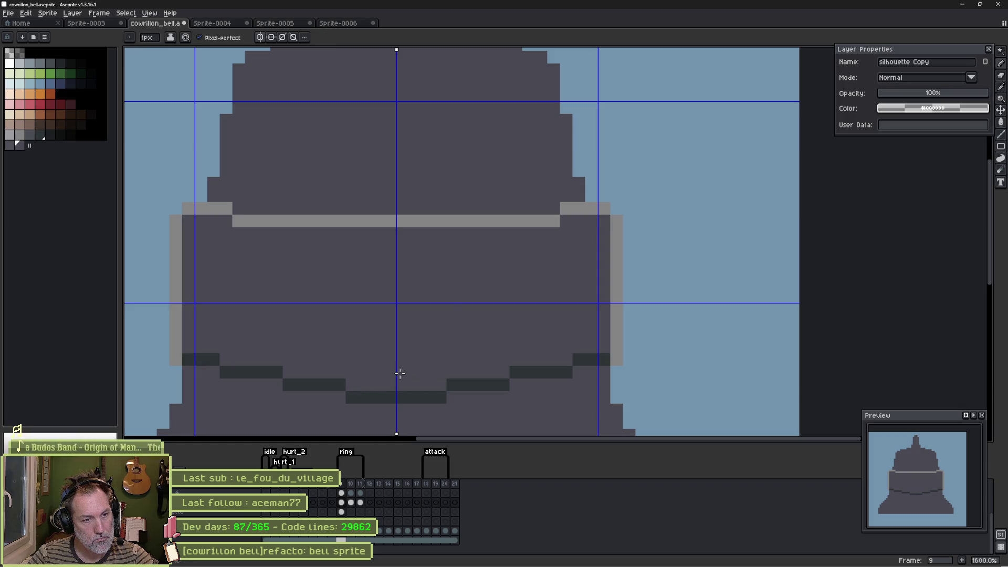
alt+click(368, 219)
mouse_move(347, 234)
mouse_down()
mouse_move(389, 232)
mouse_move(403, 215)
mouse_up()
alt+click(362, 210)
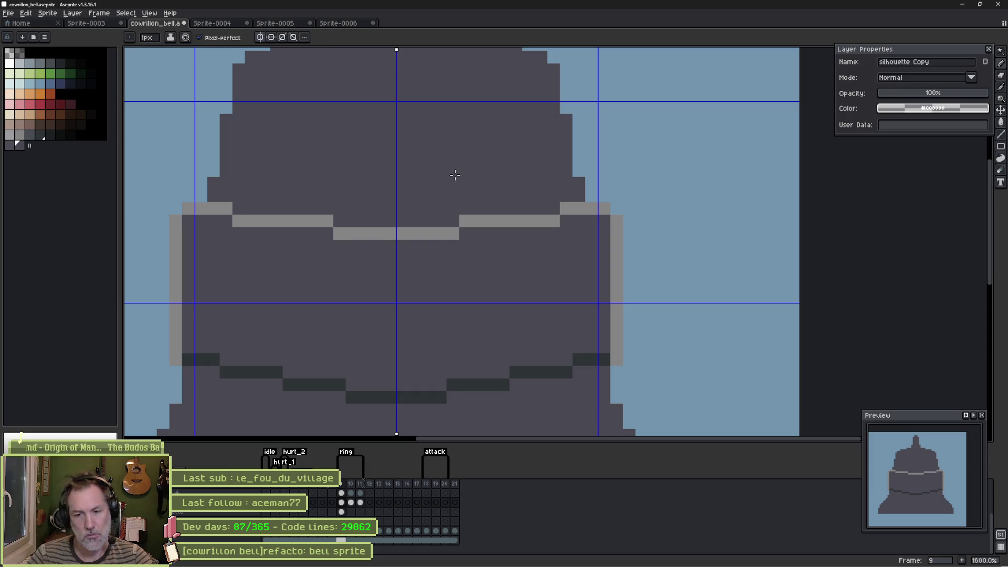
Step: Undo the trial band edits back to the original band
key(v)
key(ctrl+z)
key(ctrl+z)
key(ctrl+z)
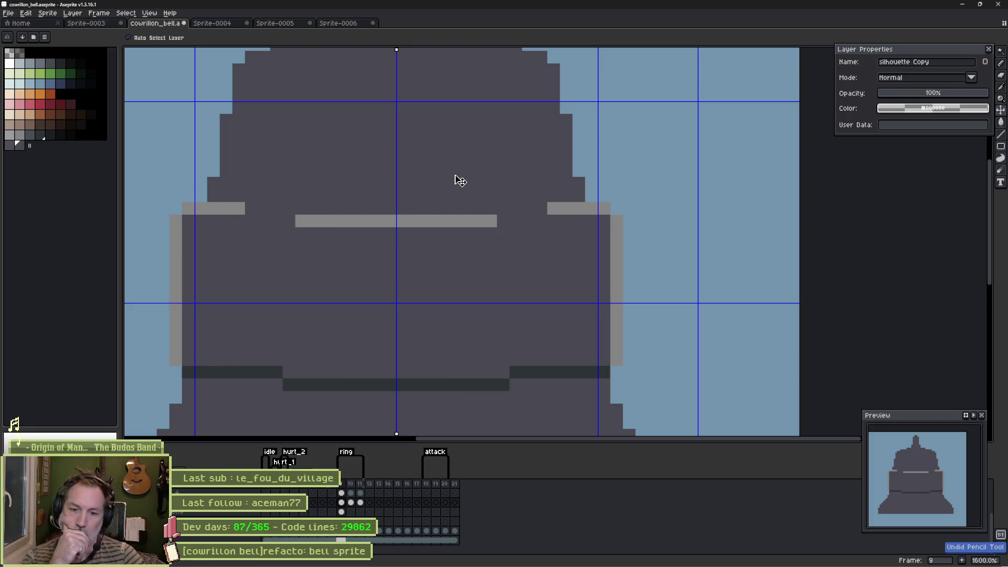
key(ctrl+z)
key(ctrl+z)
key(ctrl+z)
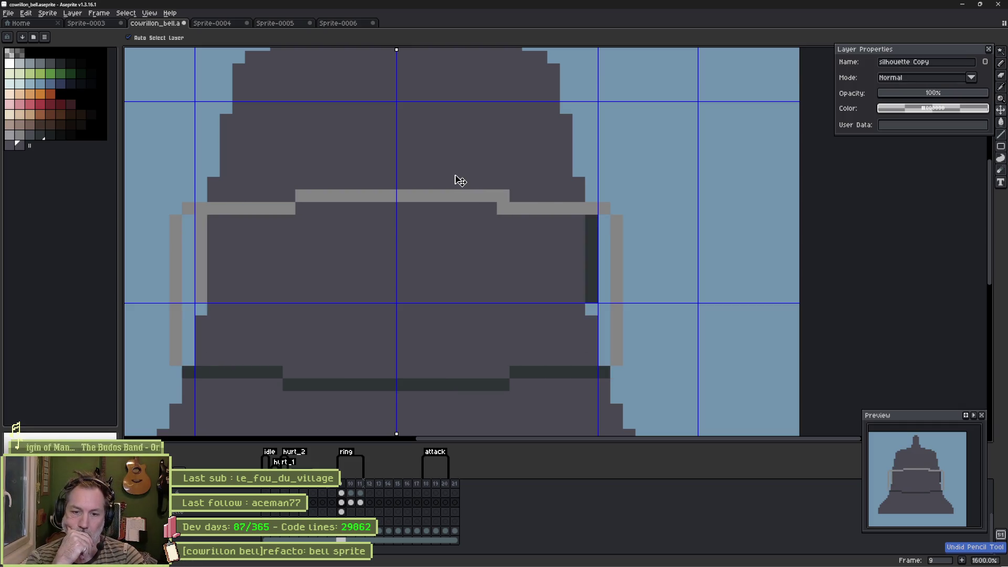
key(ctrl+z)
key(ctrl+z)
key(ctrl+z)
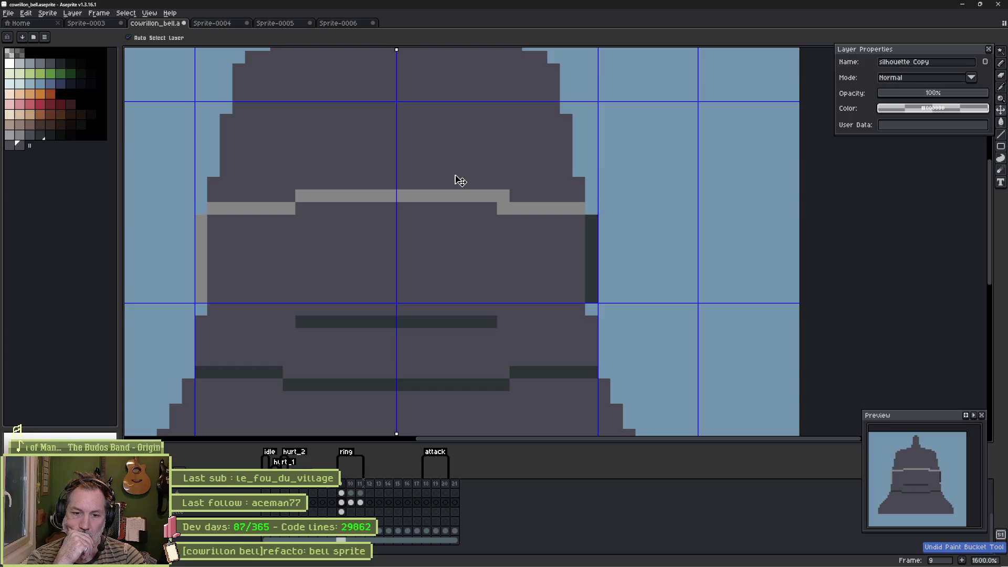
key(ctrl+z)
key(ctrl+z)
key(ctrl+z)
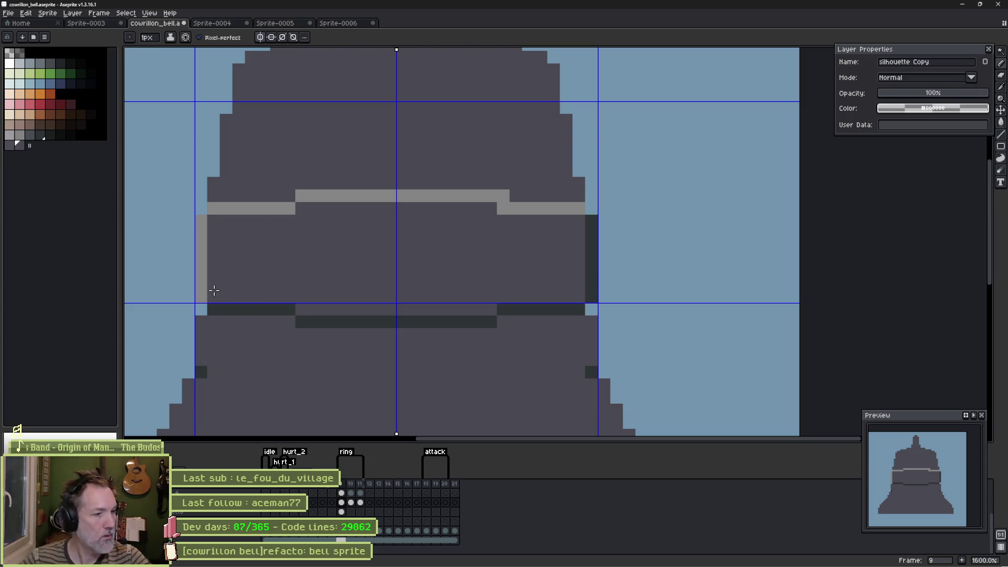
Step: Mark purple pixels at both bell sides just below the band
drag(259, 369, 275, 302)
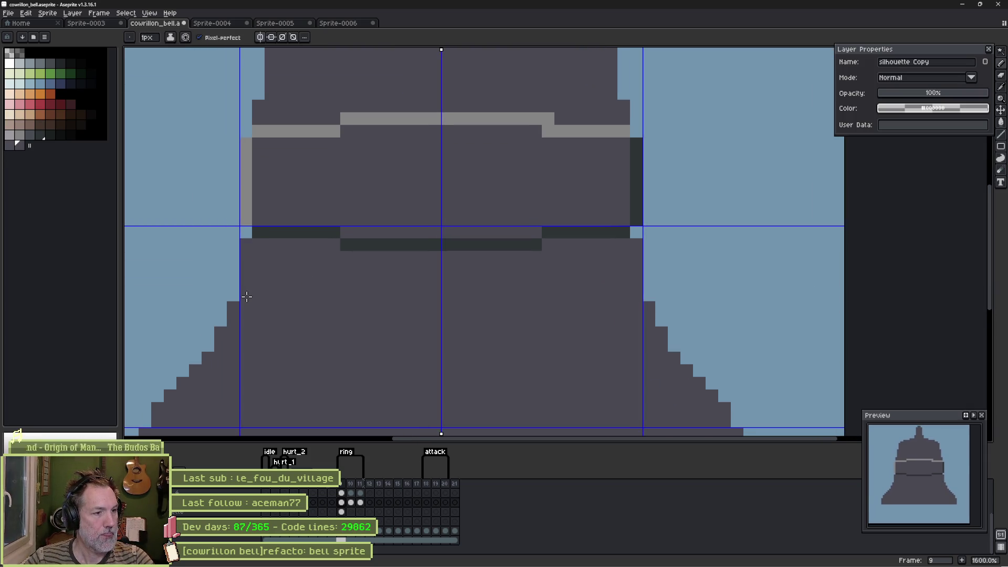
key(b)
click(246, 245)
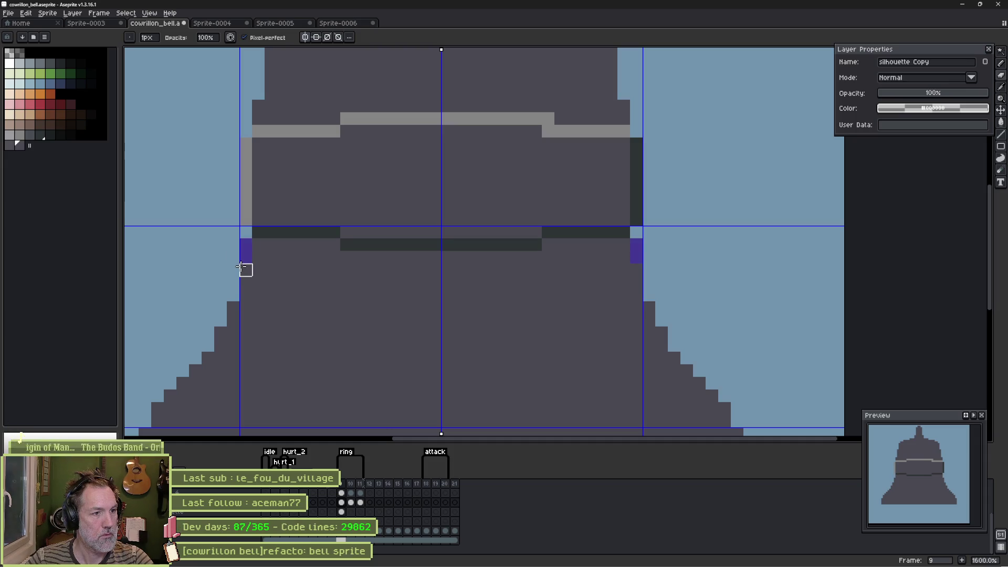
click(241, 268)
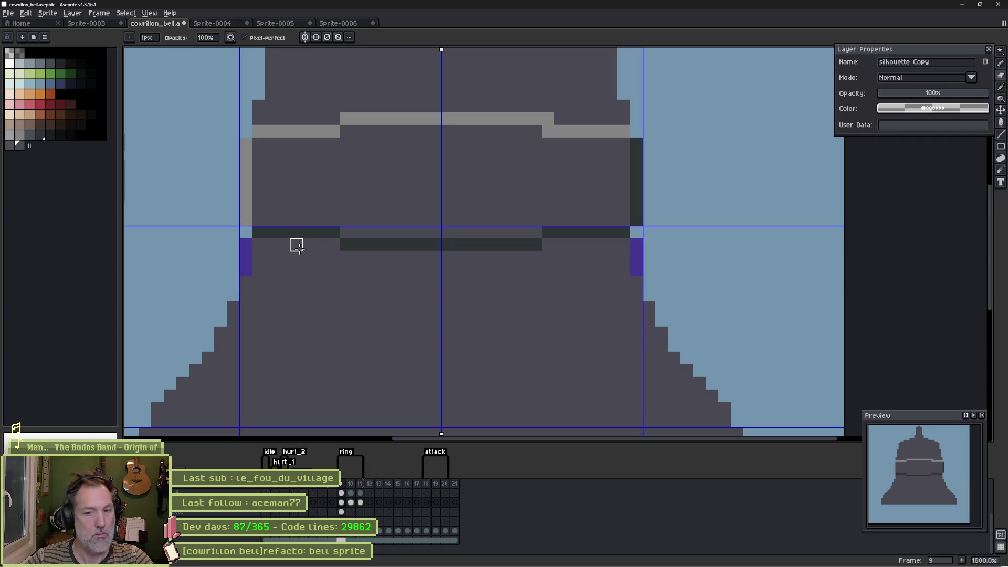
Step: Marquee the band, nudge it down two pixels, and fill the vacated purple row with body grey
key(m)
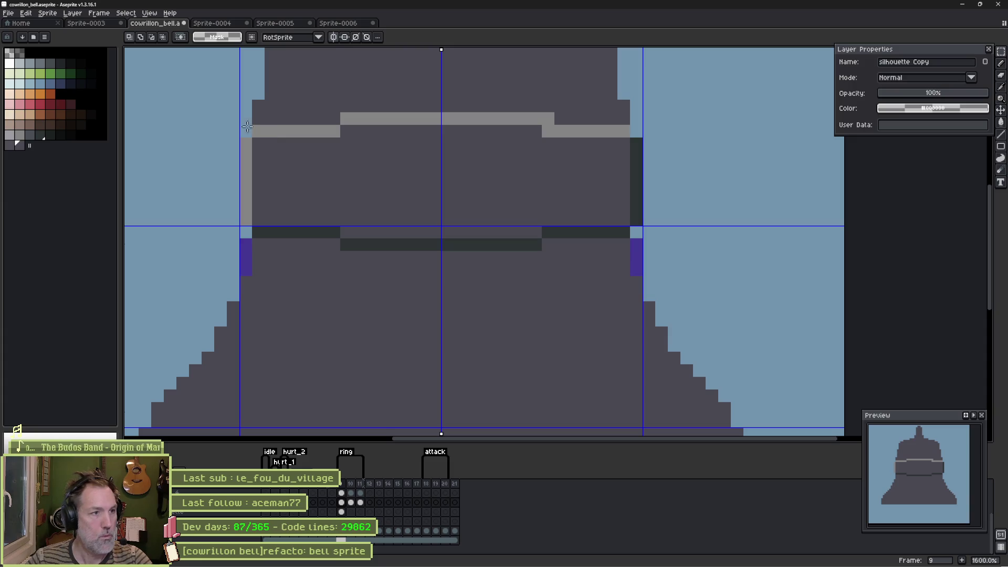
mouse_move(233, 114)
mouse_down()
mouse_move(651, 158)
mouse_move(651, 251)
mouse_up()
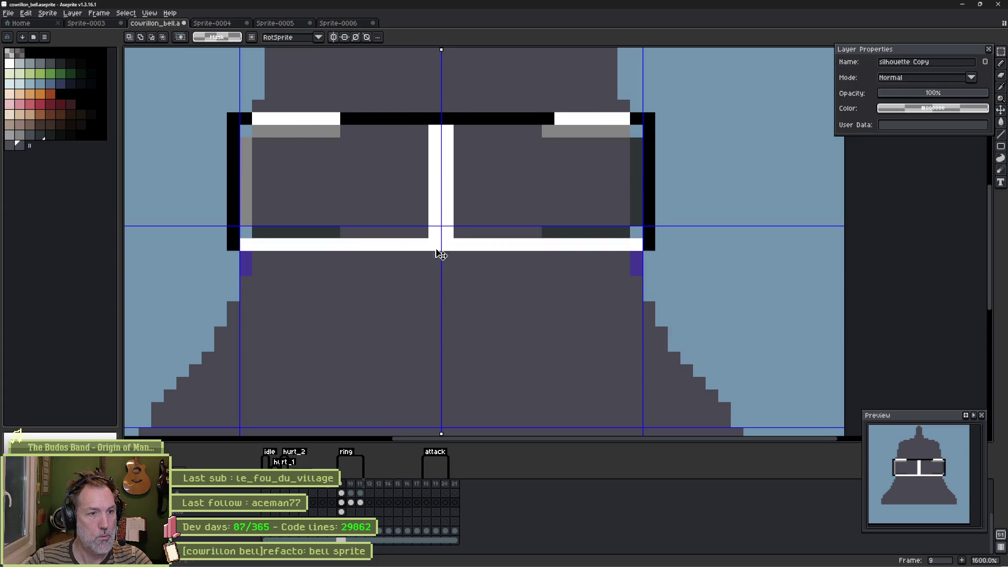
key(Down)
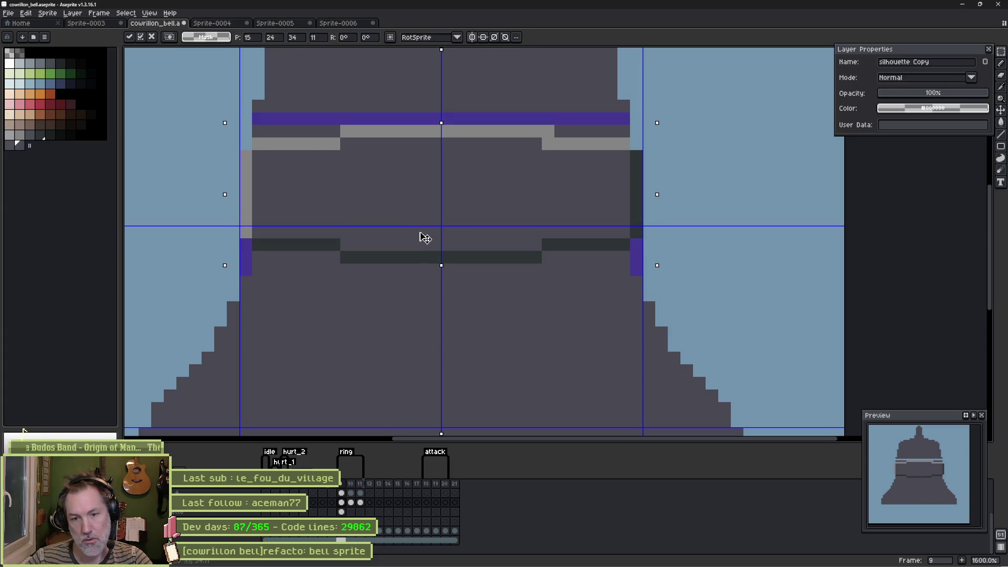
key(Down)
key(b)
drag(260, 119, 262, 137)
key(g)
click(305, 125)
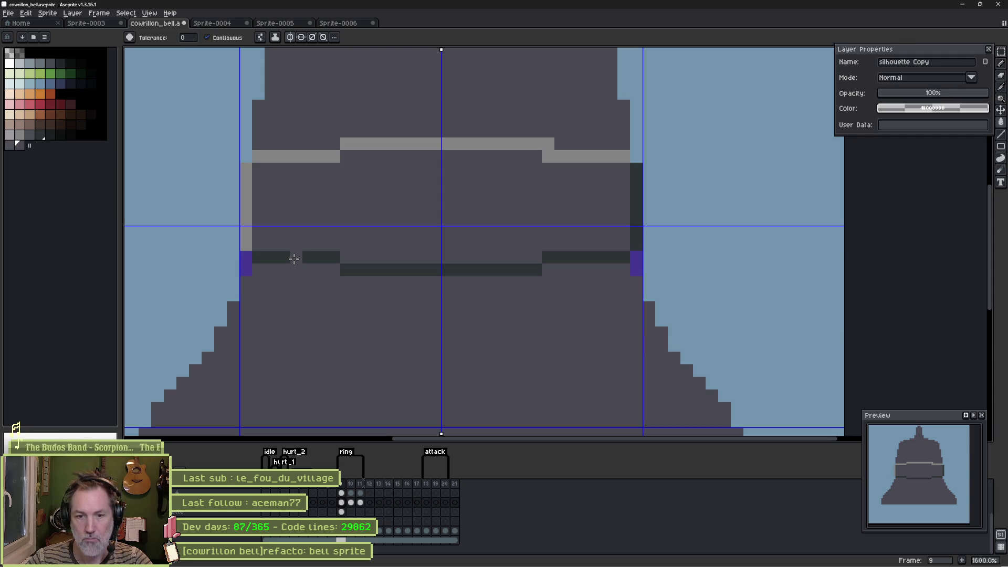
Step: Fill the light gap in the dark band and pick a shading colour
click(300, 261)
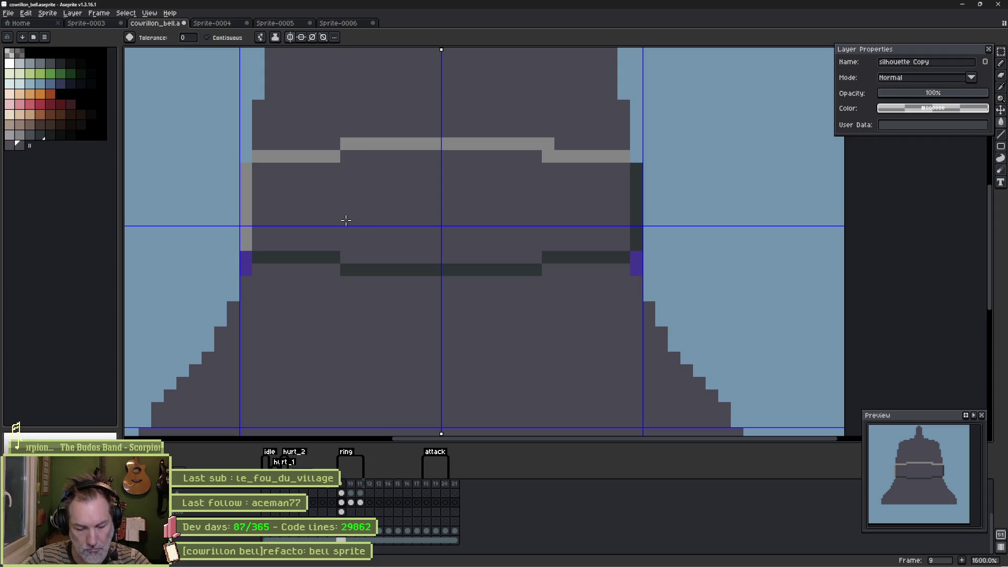
alt+click(310, 152)
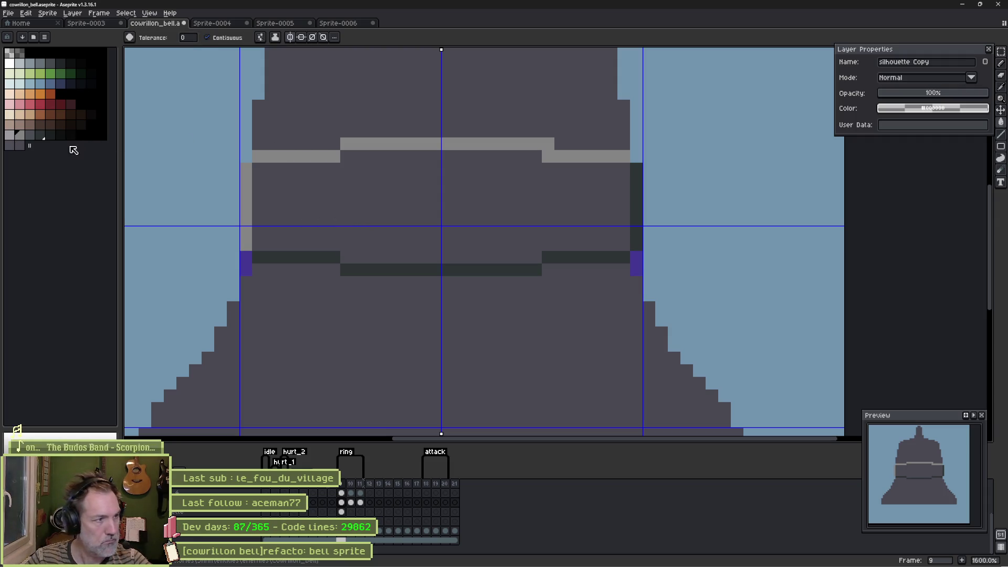
key(alt)
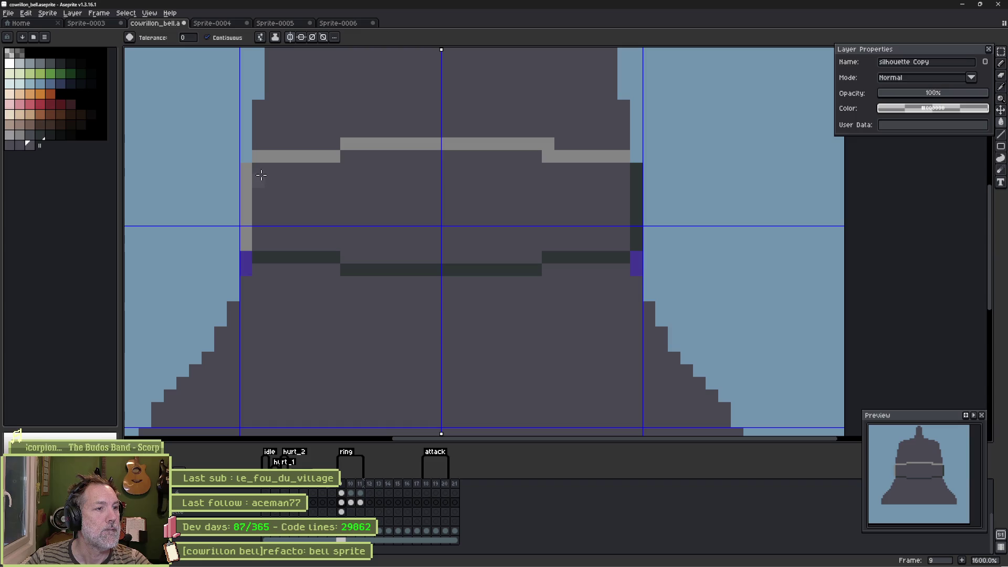
Step: With Pixel-perfect off, paint darker shading down the band's right side using the bell colour
key(b)
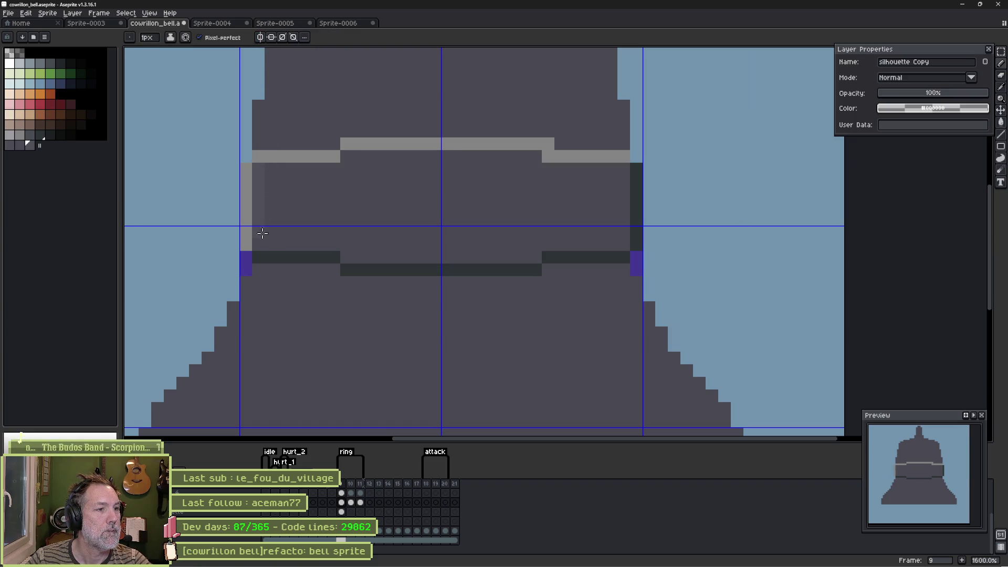
click(237, 38)
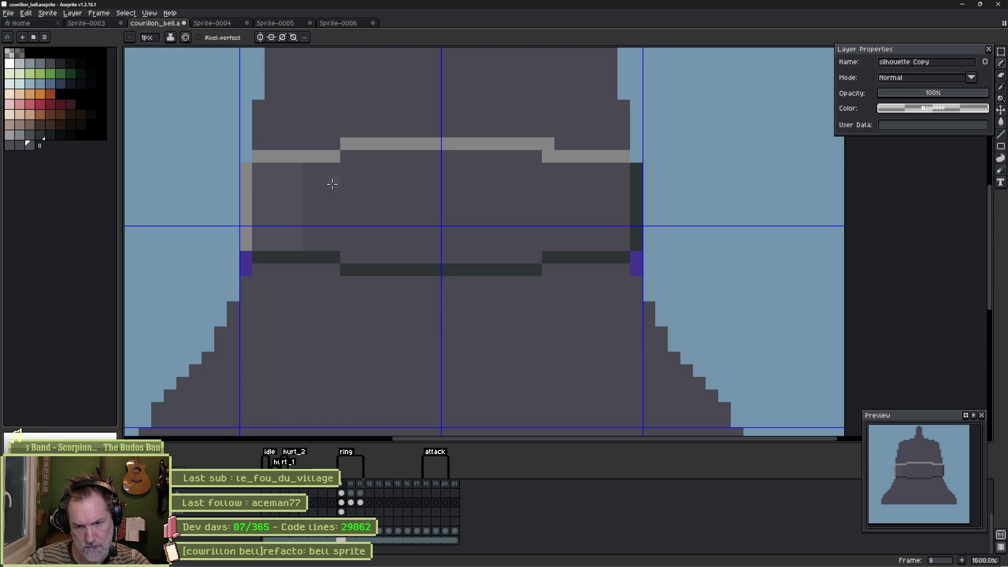
key(i)
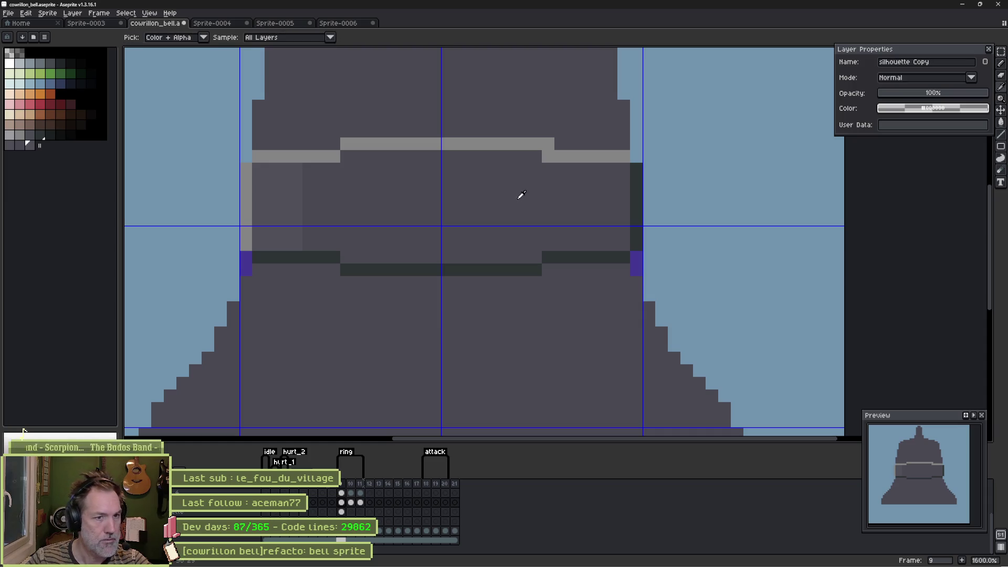
alt+click(493, 192)
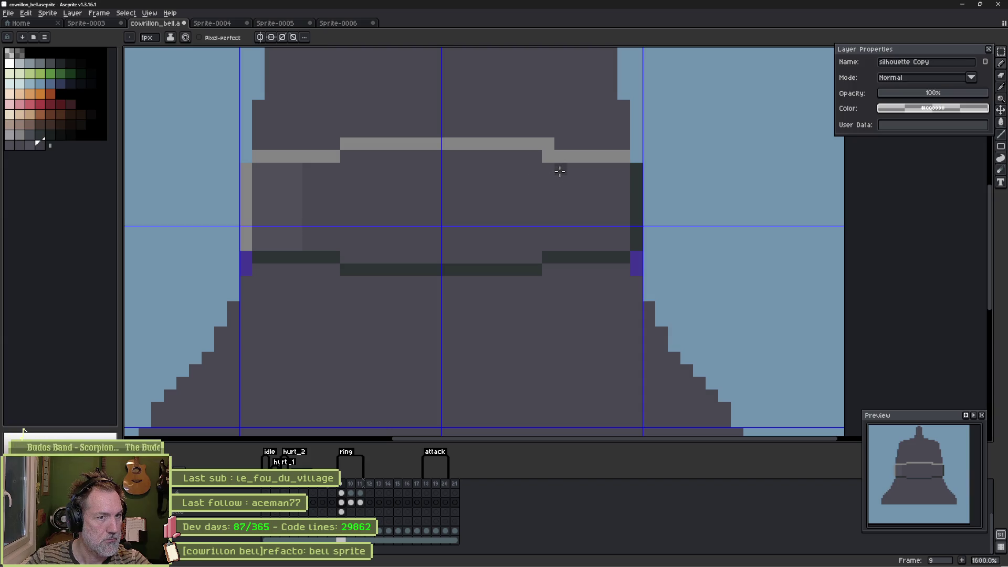
mouse_move(559, 171)
mouse_down()
mouse_move(590, 167)
mouse_move(616, 180)
mouse_move(582, 190)
mouse_move(585, 220)
mouse_move(621, 236)
mouse_move(575, 245)
mouse_move(604, 231)
mouse_move(560, 249)
mouse_up()
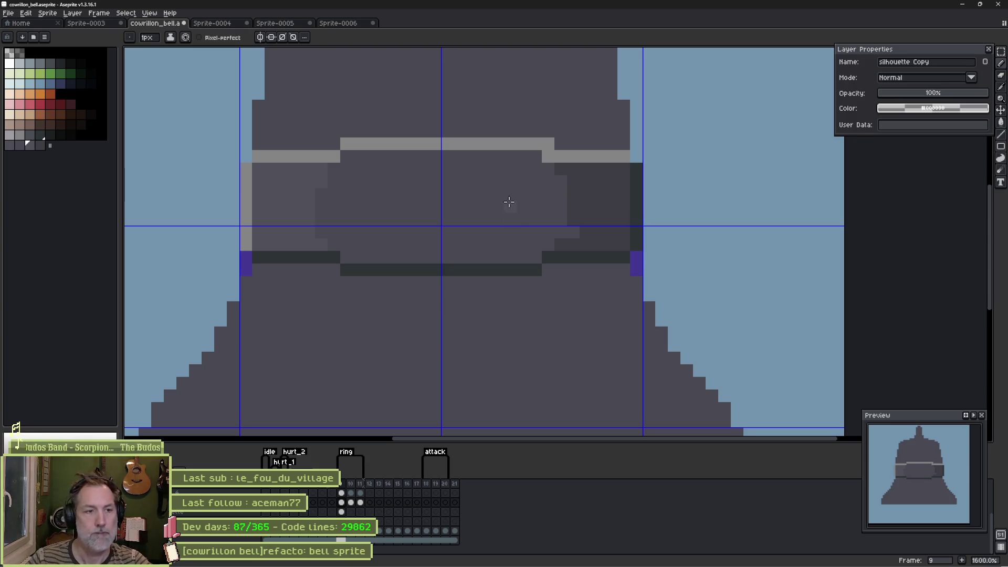
Step: Try lighter shading strokes on the bell's dome and fill the area beside them
scroll(285, 207, up, 3)
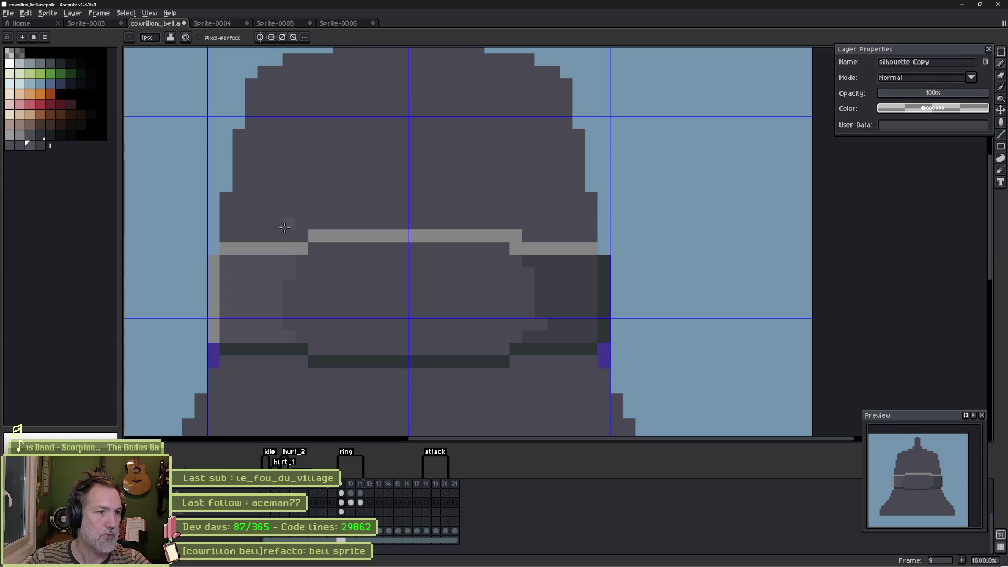
scroll(284, 224, up, 2)
drag(282, 218, 274, 238)
drag(267, 296, 283, 201)
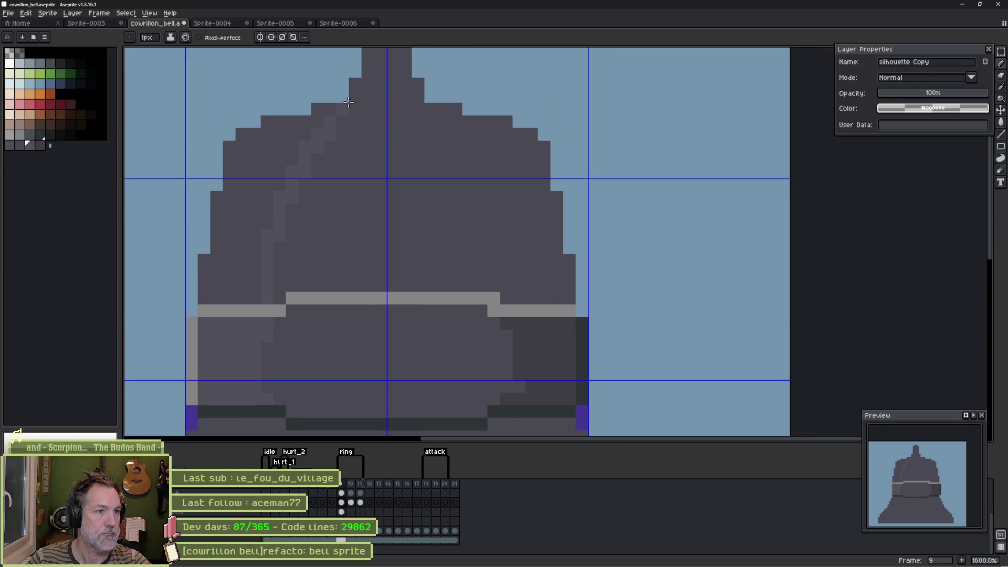
key(g)
click(261, 201)
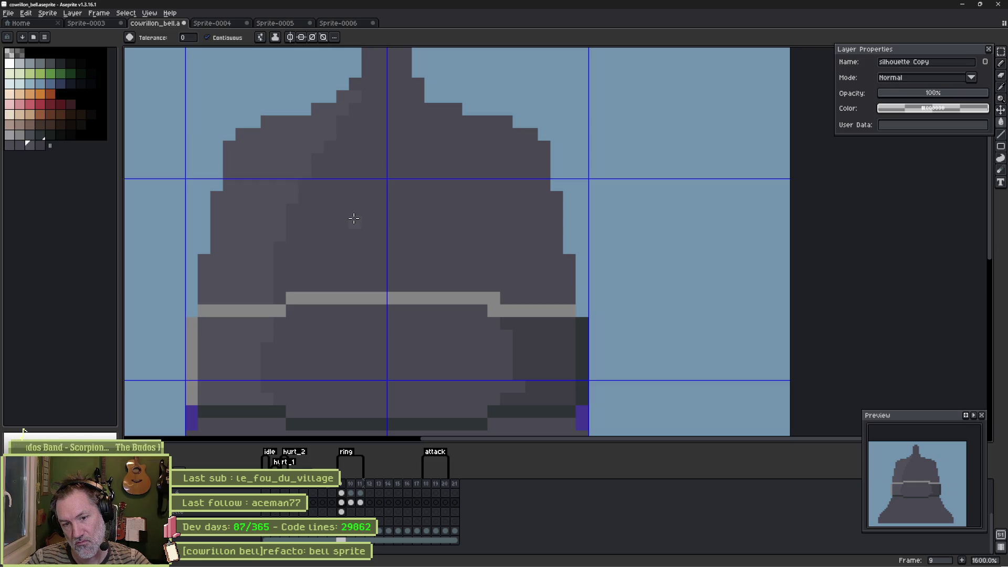
Step: Undo the last three shading strokes to return the bell to flat colour
key(ctrl+z)
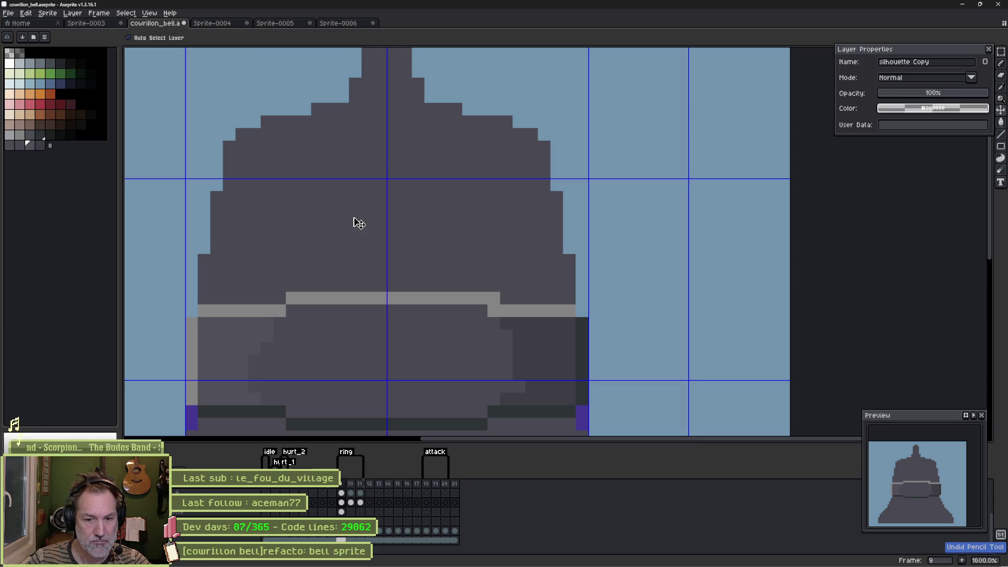
key(ctrl+z)
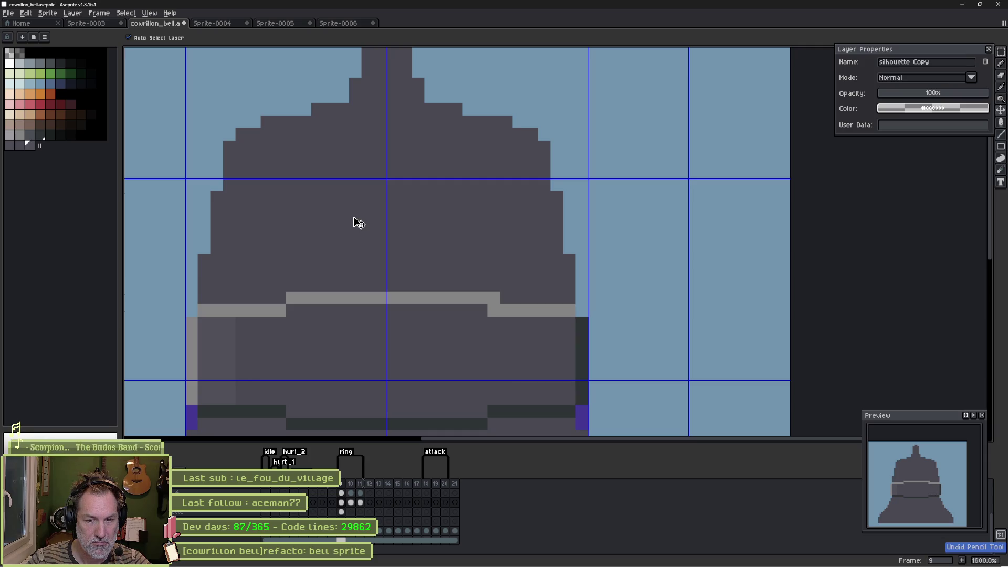
key(ctrl+z)
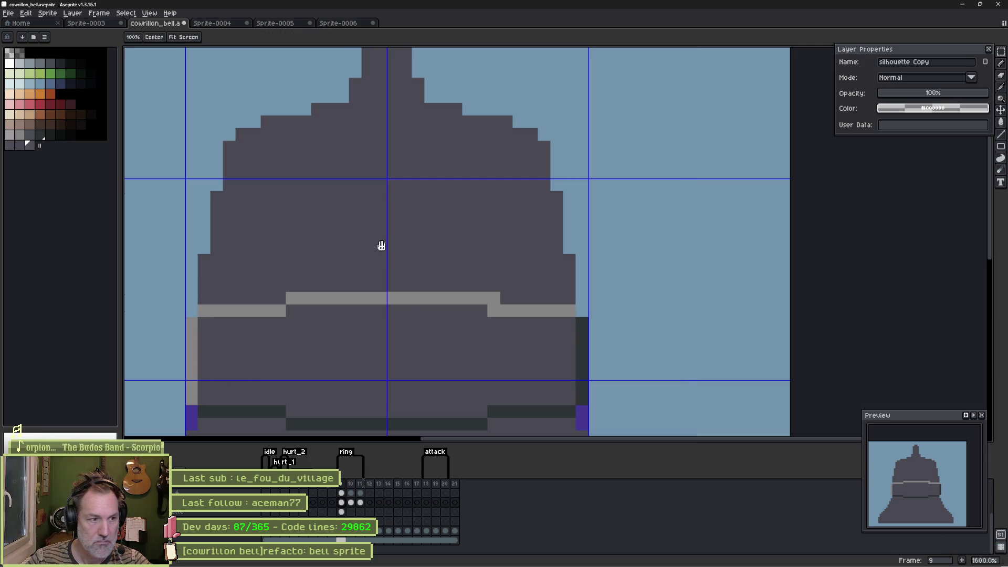
Step: Outline a small stud on the band's left with light grey and dark grey edges
scroll(374, 237, down, 5)
scroll(326, 256, left, 3)
key(b)
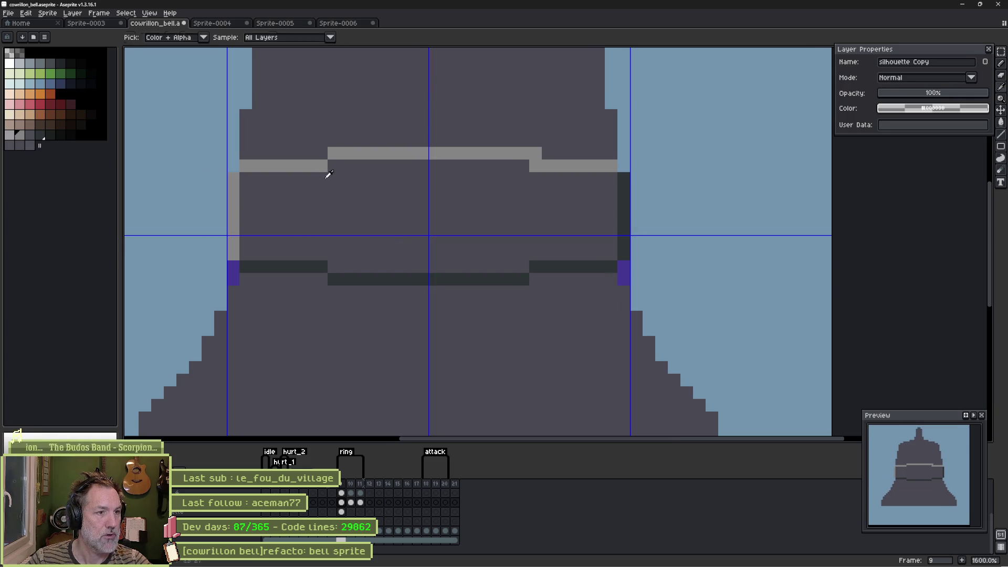
drag(321, 241, 344, 239)
click(355, 231)
click(359, 216)
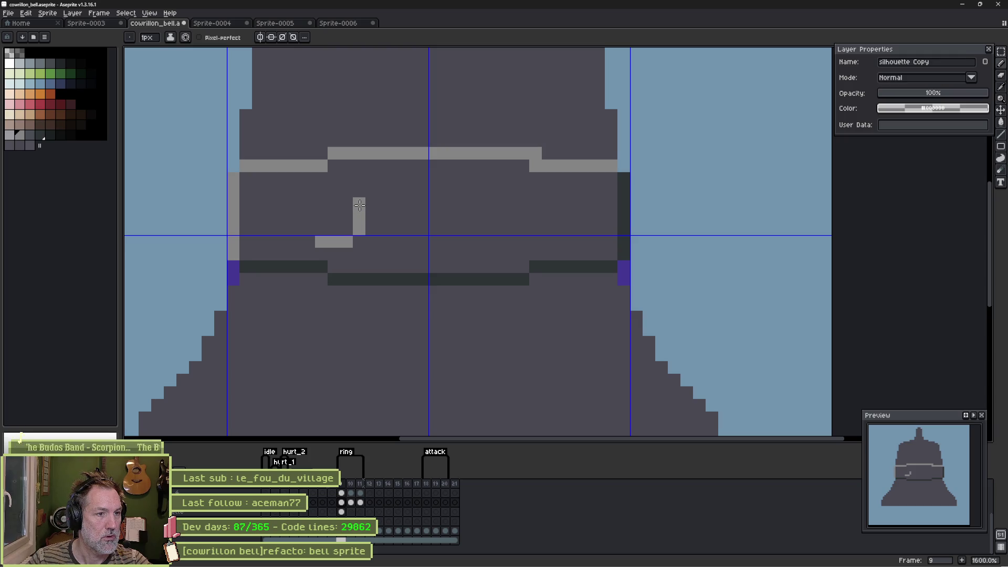
alt+click(371, 245)
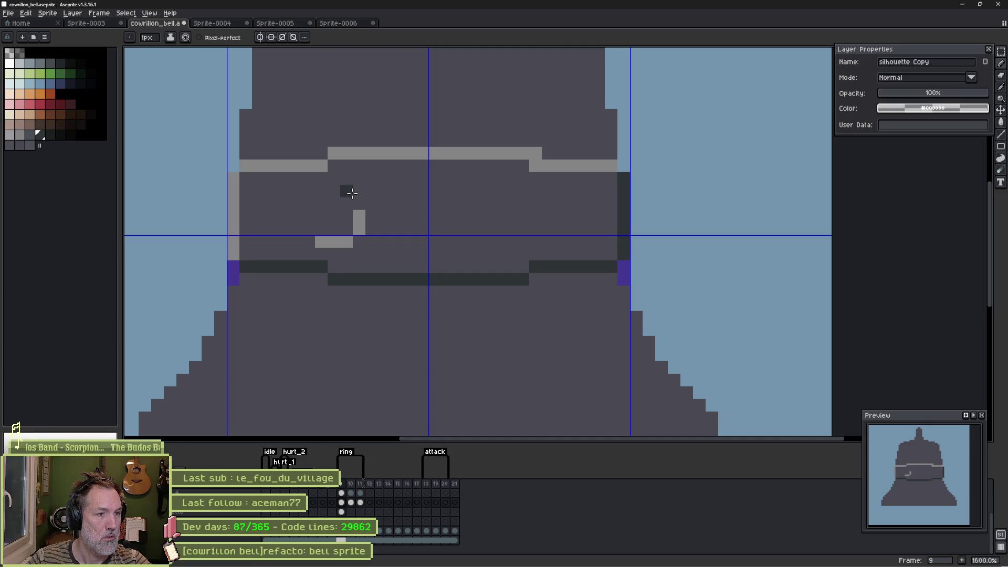
mouse_move(351, 193)
mouse_down()
mouse_move(317, 191)
mouse_move(310, 228)
mouse_up()
alt+click(359, 225)
click(359, 204)
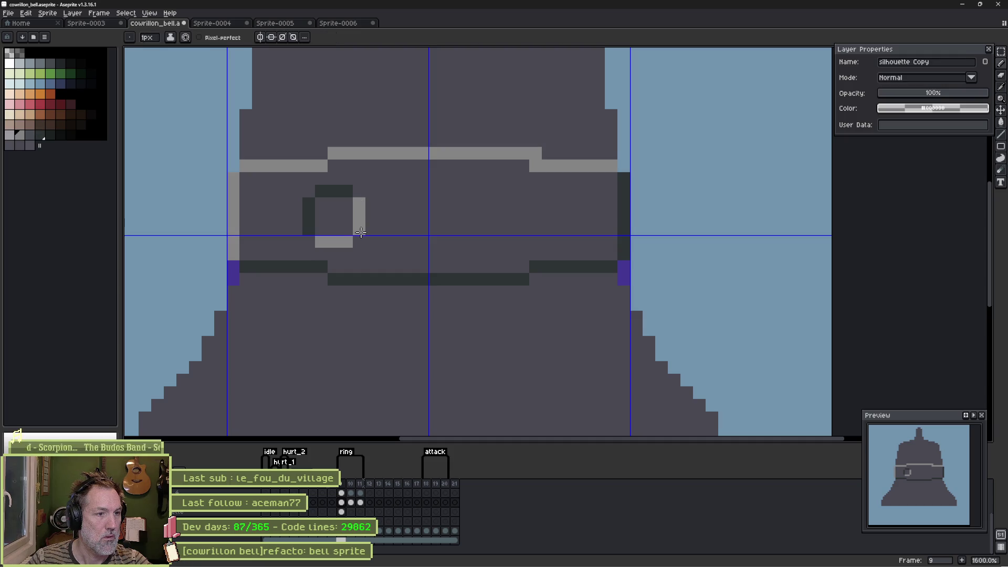
Step: Try a black interior for the stud, undo it, and repaint the top edge light grey
click(67, 135)
mouse_move(321, 208)
mouse_down()
mouse_move(339, 210)
mouse_move(329, 215)
mouse_up()
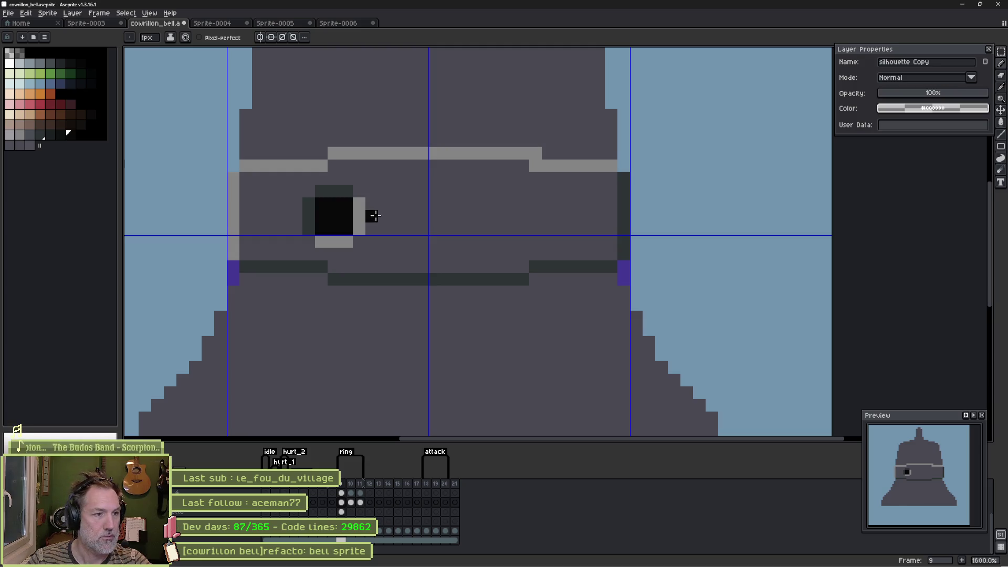
key(v)
key(ctrl+z)
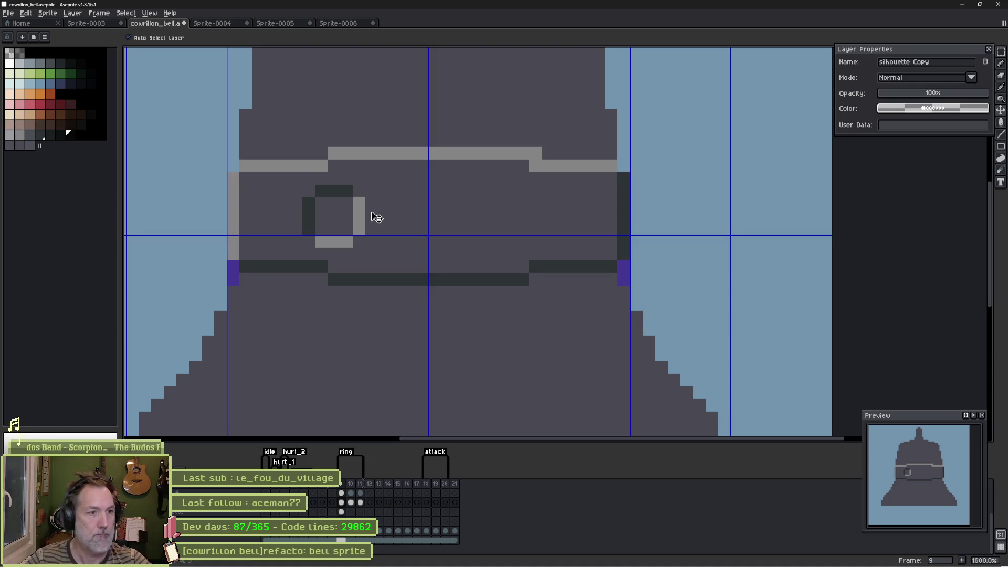
key(b)
alt+click(359, 216)
drag(322, 191, 347, 191)
key(ctrl+z)
key(ctrl+z)
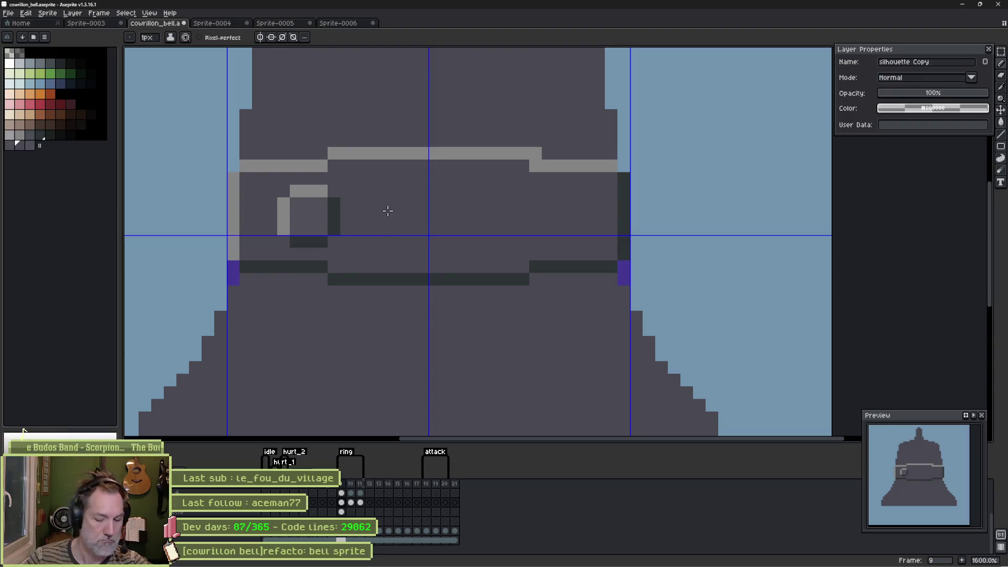
Step: Copy the stud to the band's right side and deselect
key(m)
mouse_move(278, 188)
mouse_down()
mouse_move(340, 247)
mouse_move(378, 216)
mouse_move(581, 233)
mouse_move(562, 234)
mouse_up()
key(ctrl+d)
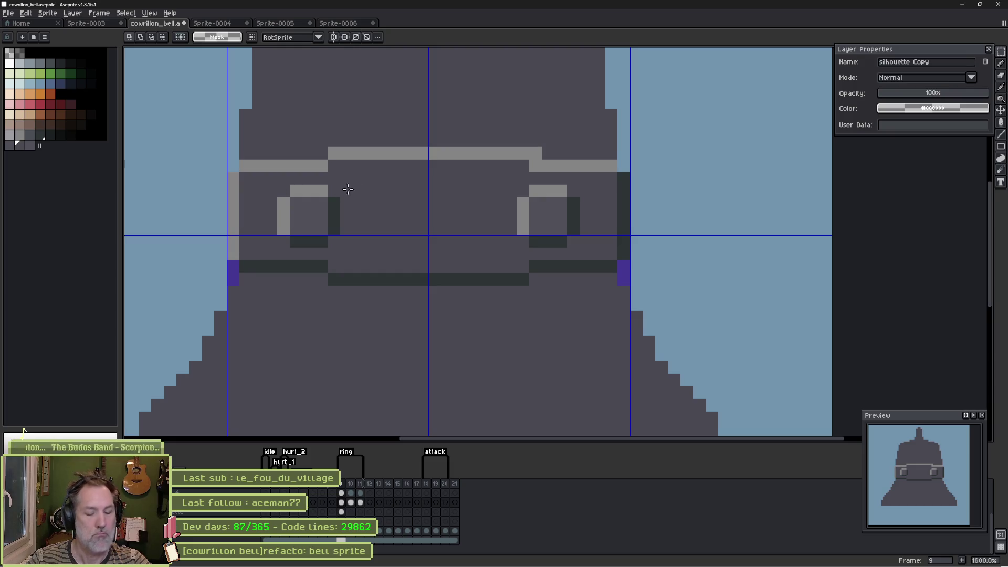
Step: Draw a central stud box with light top-left and dark bottom-right edges
key(b)
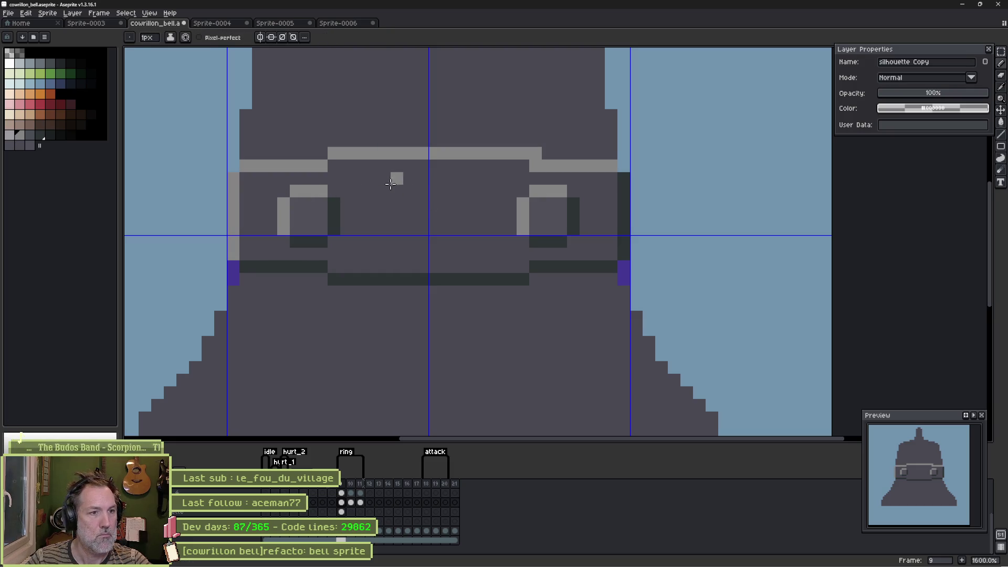
drag(395, 179, 458, 181)
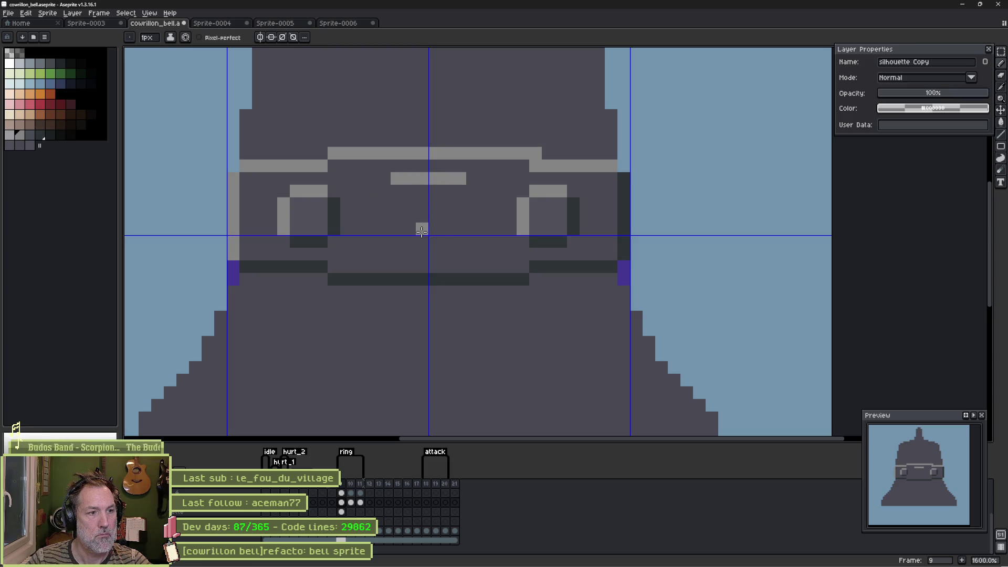
drag(388, 195, 387, 234)
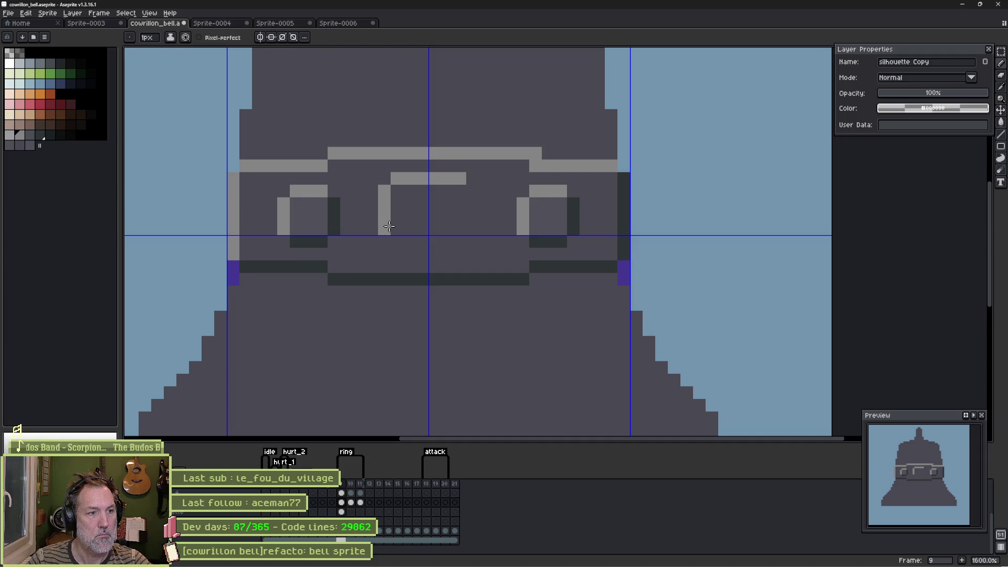
alt+click(319, 239)
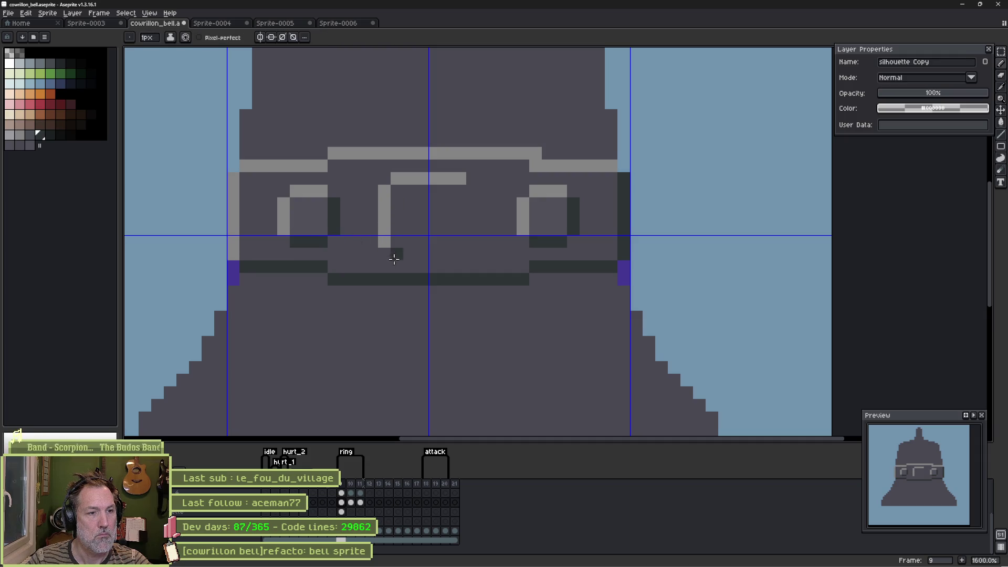
drag(395, 256, 460, 253)
mouse_move(473, 217)
mouse_down()
mouse_move(470, 203)
mouse_move(472, 241)
mouse_up()
Step: Round the central stud's corners, trimming the top and bottom bar ends pixel by pixel
key(g)
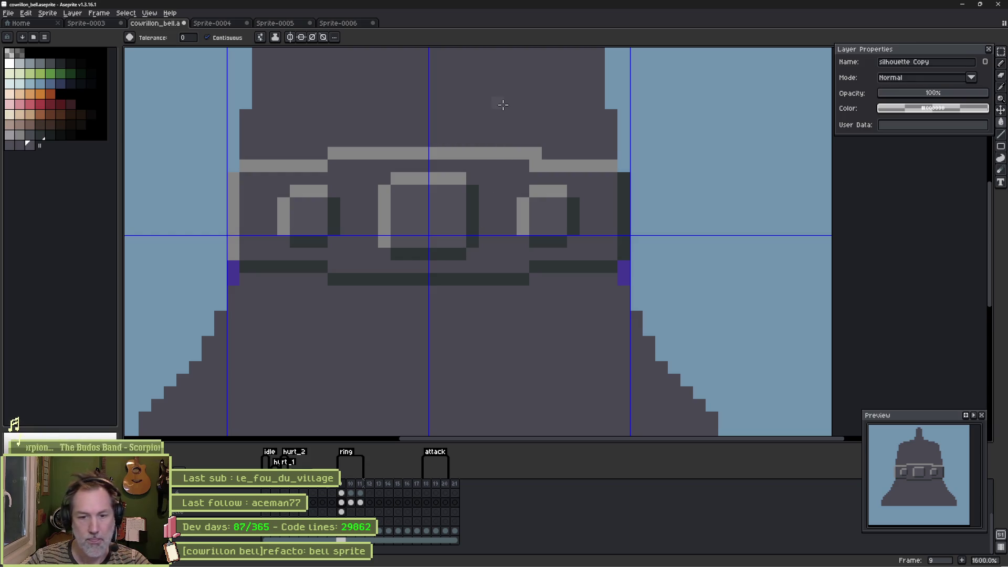
click(464, 179)
key(ctrl+z)
click(464, 179)
click(474, 190)
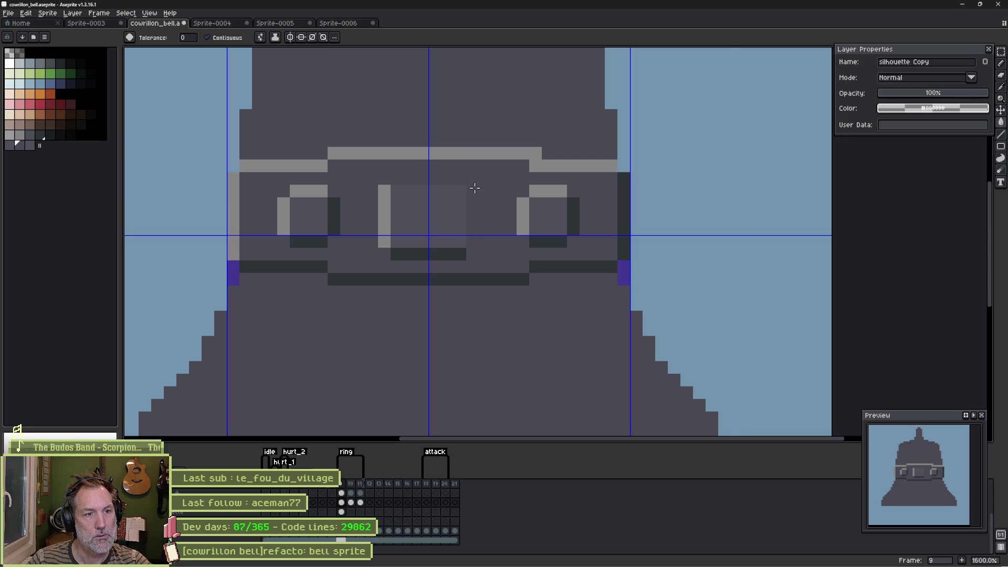
key(ctrl+z)
key(ctrl+z)
key(b)
click(460, 178)
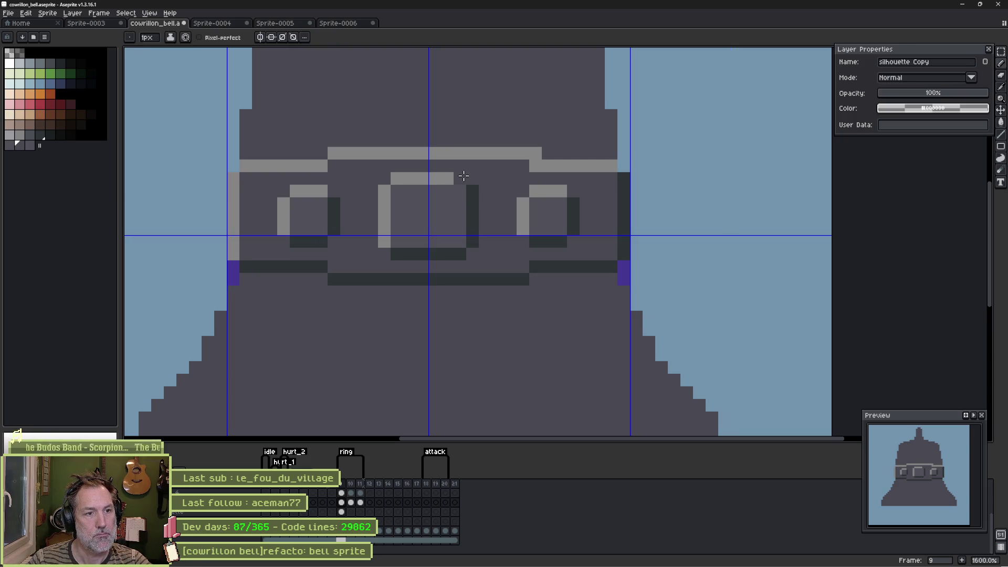
click(397, 179)
click(384, 191)
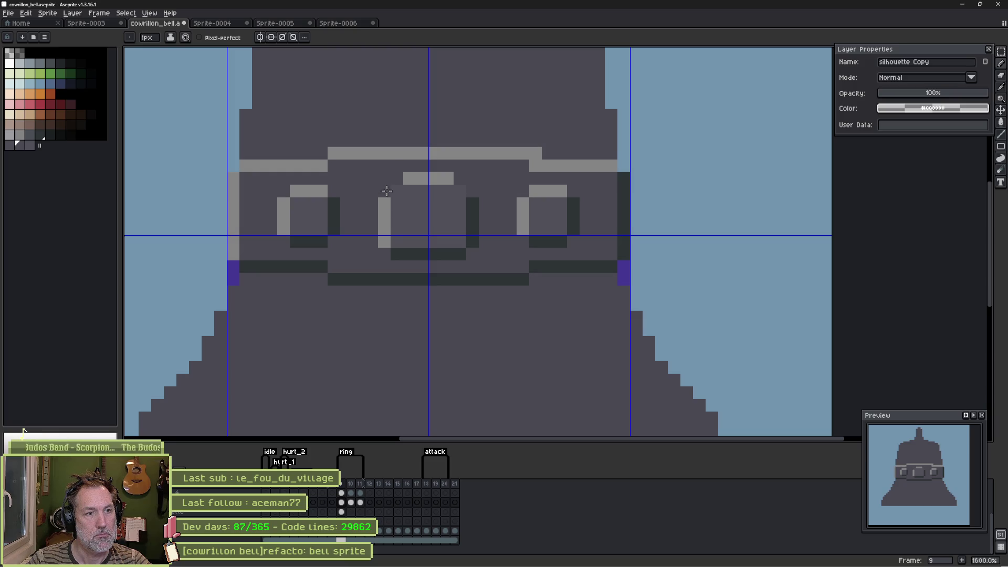
click(396, 254)
click(455, 253)
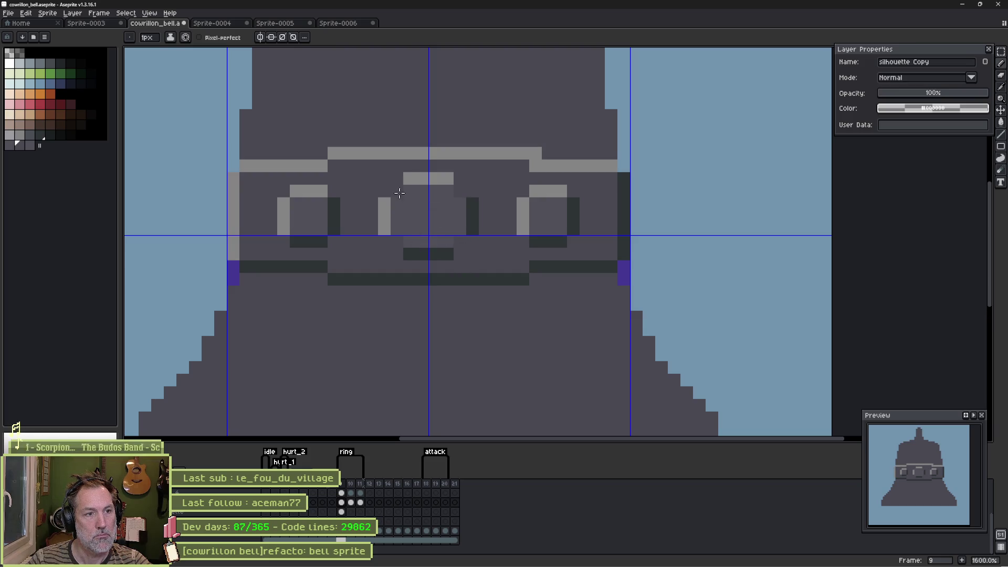
Step: Add light and dark inner-corner pixels to the central stud, then switch to ChatGPT
alt+click(385, 203)
click(399, 193)
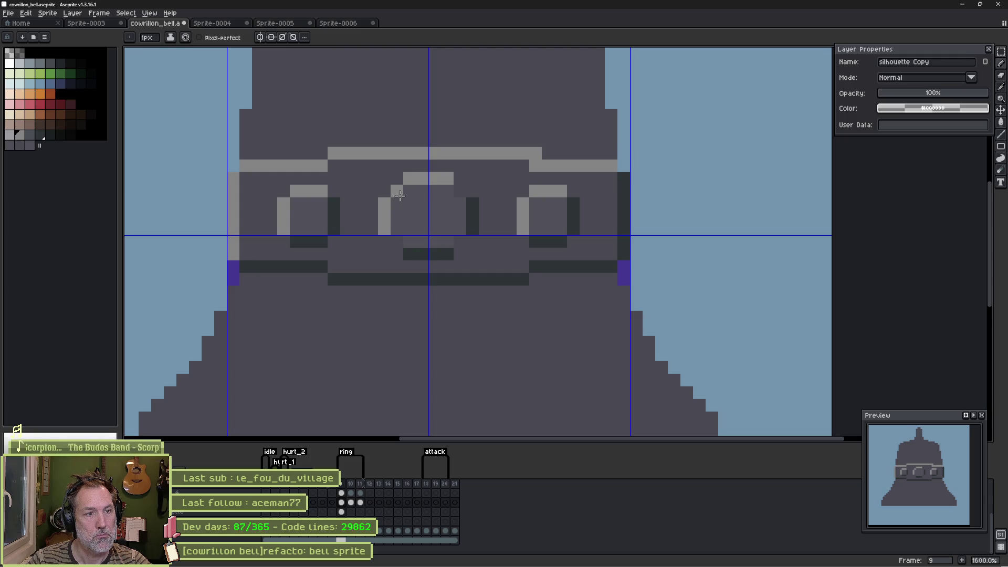
alt+click(472, 206)
click(462, 191)
click(456, 244)
alt+click(383, 219)
click(397, 242)
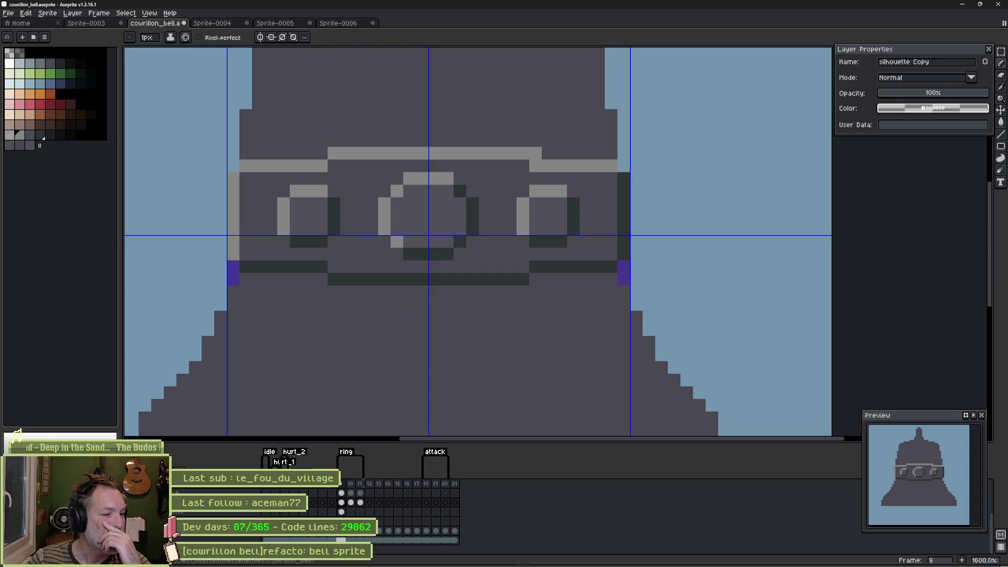
click(418, 558)
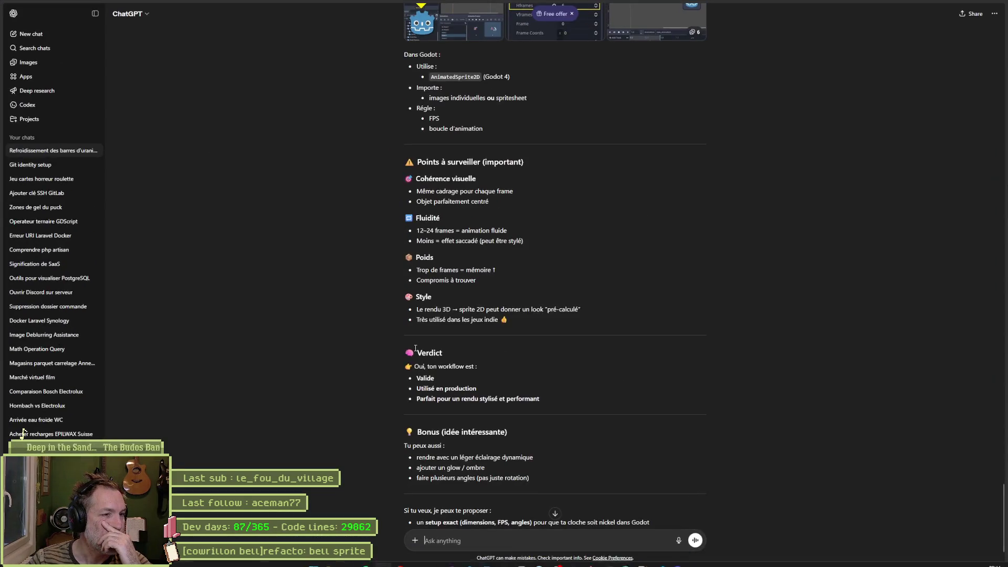